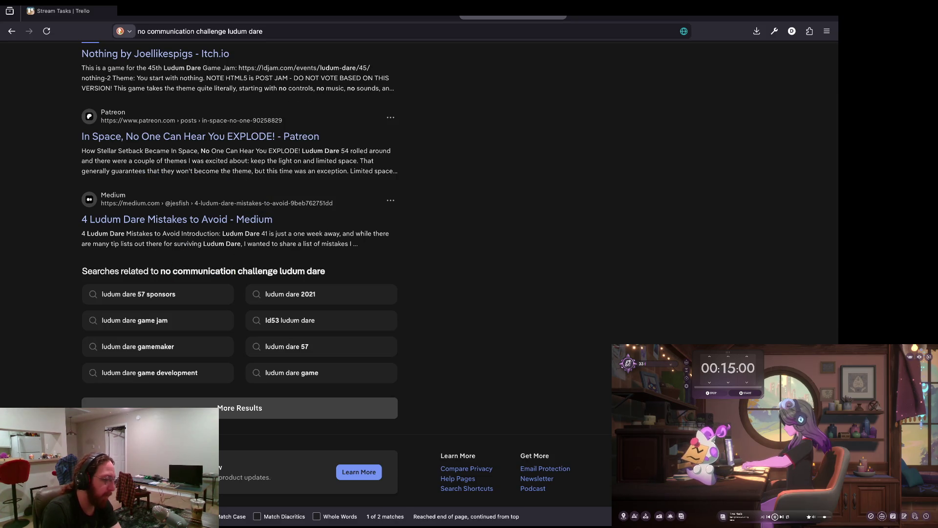
- Open the ldjam.com Router Wilds game page in a new tab
key("Return")
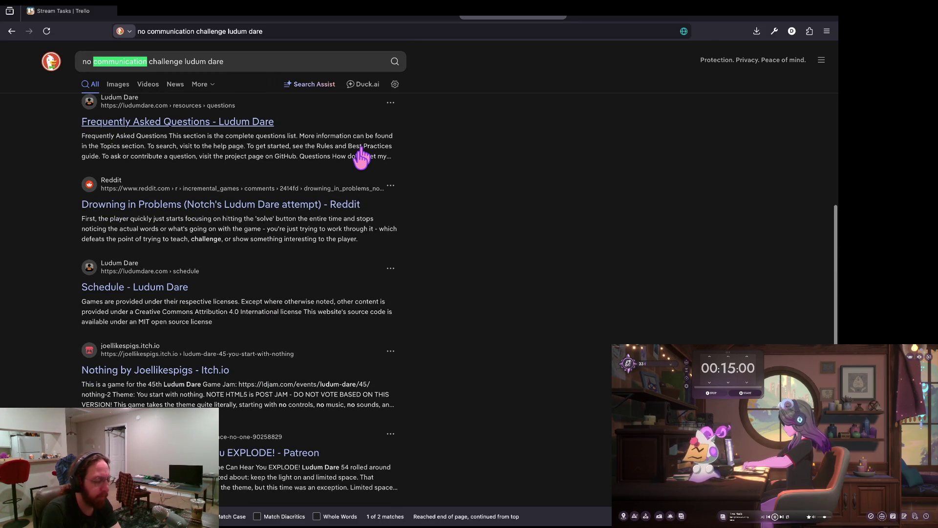
key("ctrl+t")
type("https://ldjam.com/events/ludum-dare/59/router-wilds")
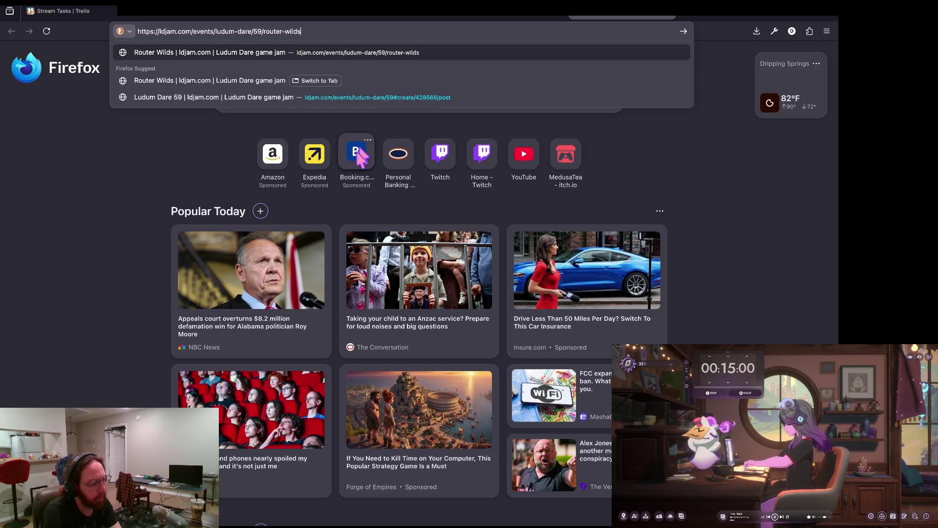
key("Return")
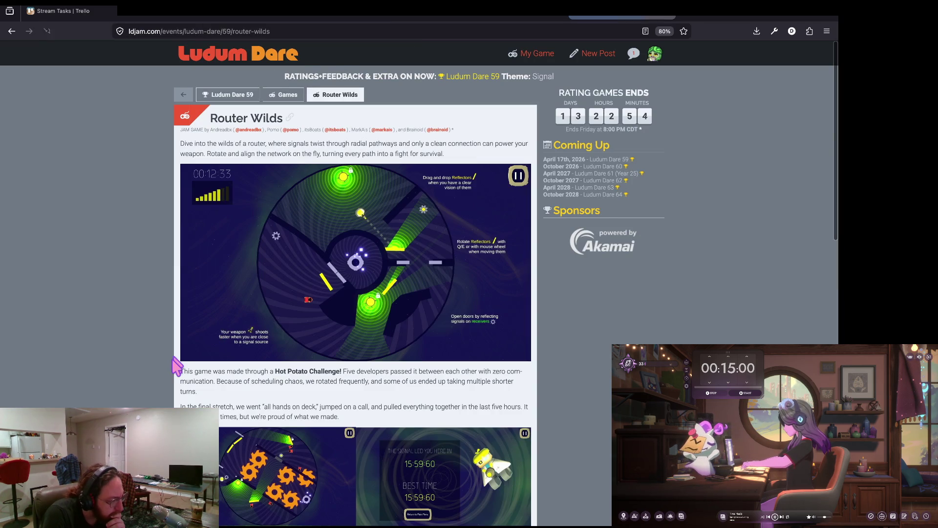
- Read down through the Router Wilds entry description, including the final stretch section
scroll(141, 386, "down", 2)
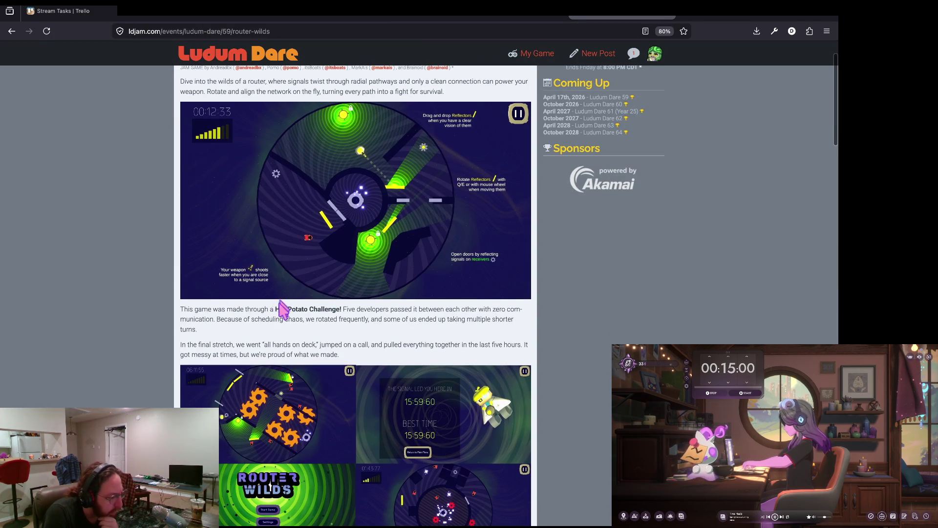
left_click_drag(209, 311, 325, 308)
left_click(336, 308)
scroll(351, 308, "down", 2)
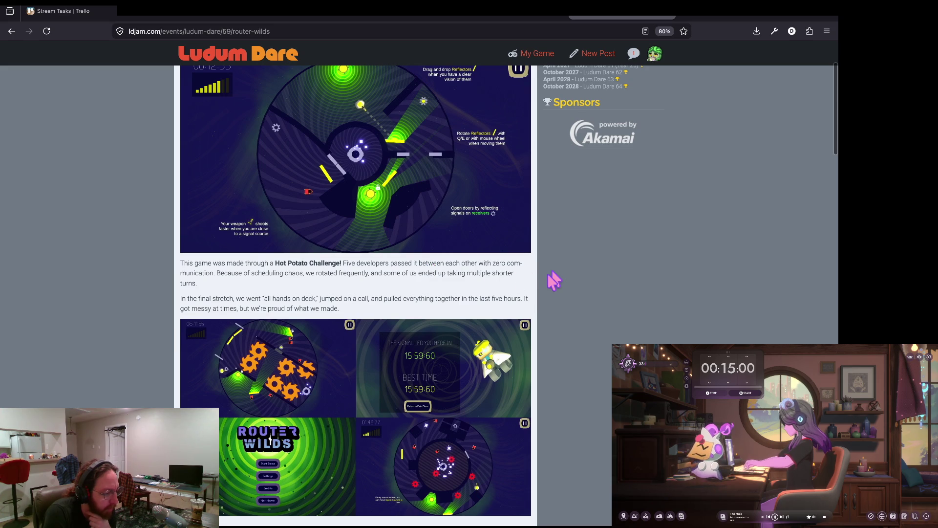
scroll(554, 280, "down", 1)
scroll(553, 279, "down", 1)
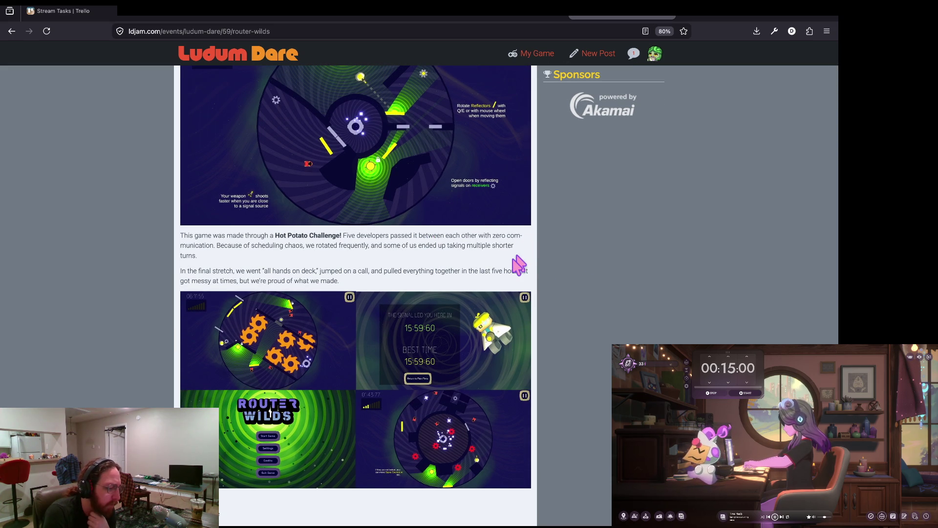
scroll(576, 270, "down", 1)
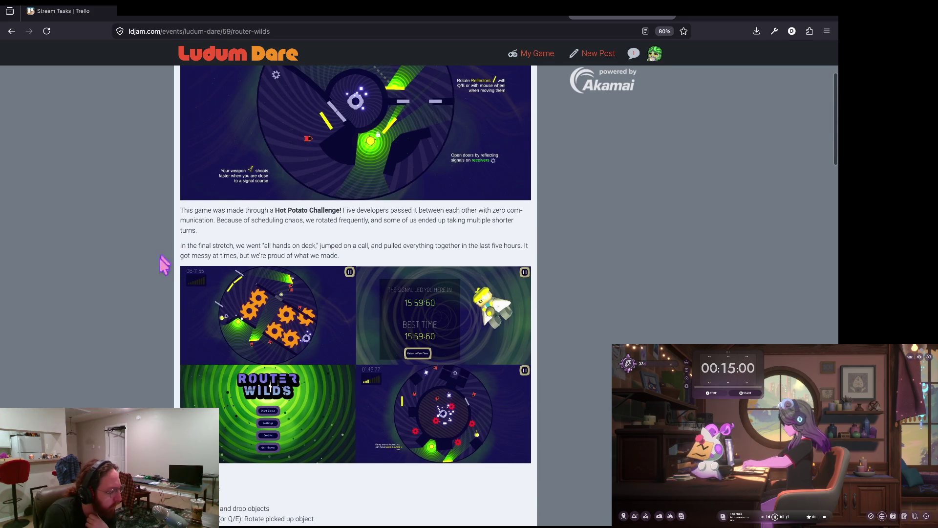
left_click_drag(242, 246, 508, 246)
left_click(485, 246)
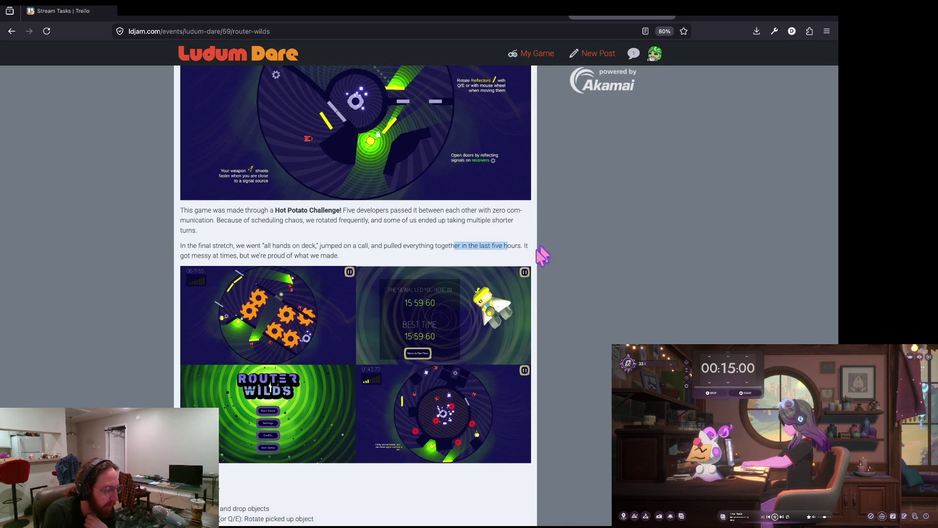
- Scroll back up the Router Wilds description to the challenge mention
left_click(149, 277)
scroll(145, 281, "down", 1)
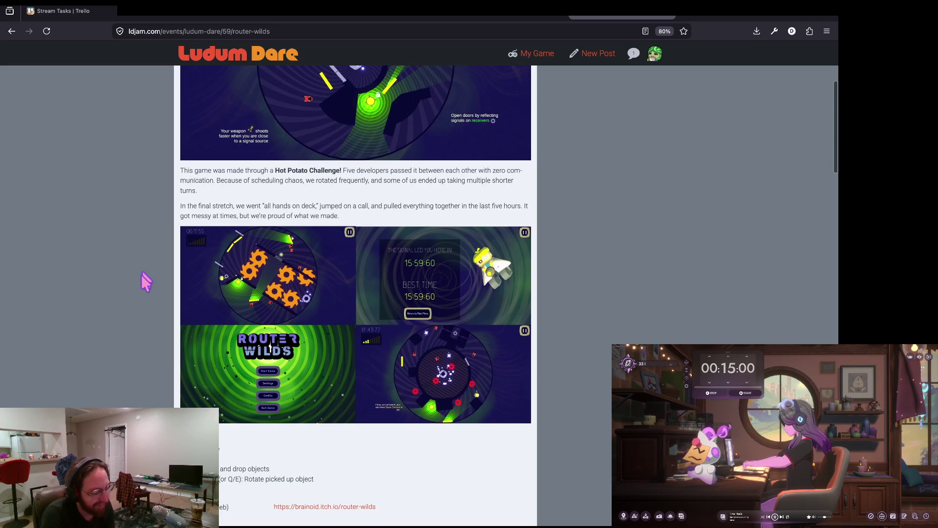
scroll(147, 278, "up", 1)
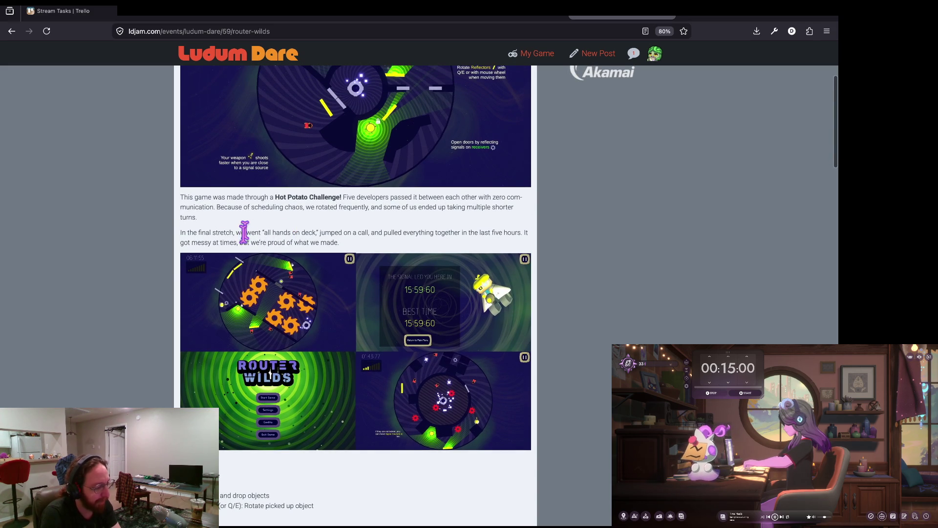
left_click_drag(246, 233, 307, 232)
left_click(312, 232)
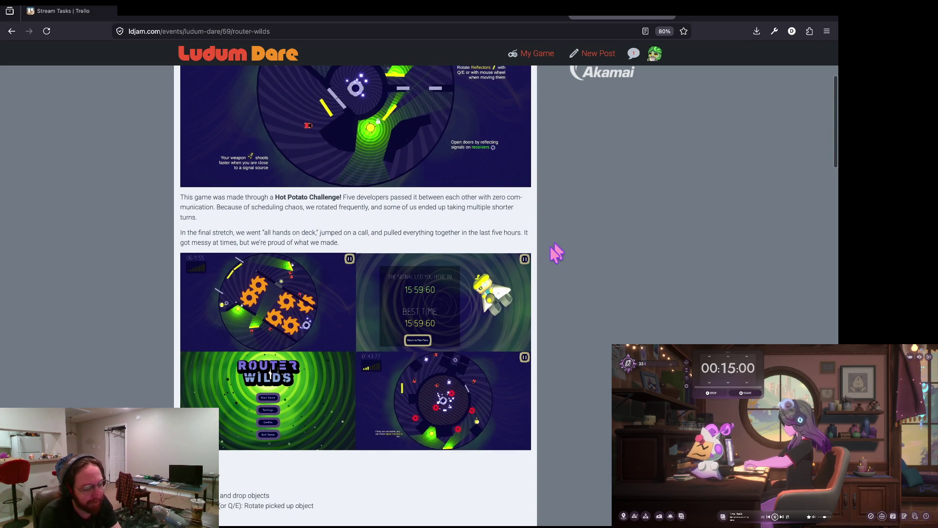
scroll(545, 243, "up", 1)
scroll(545, 242, "up", 3)
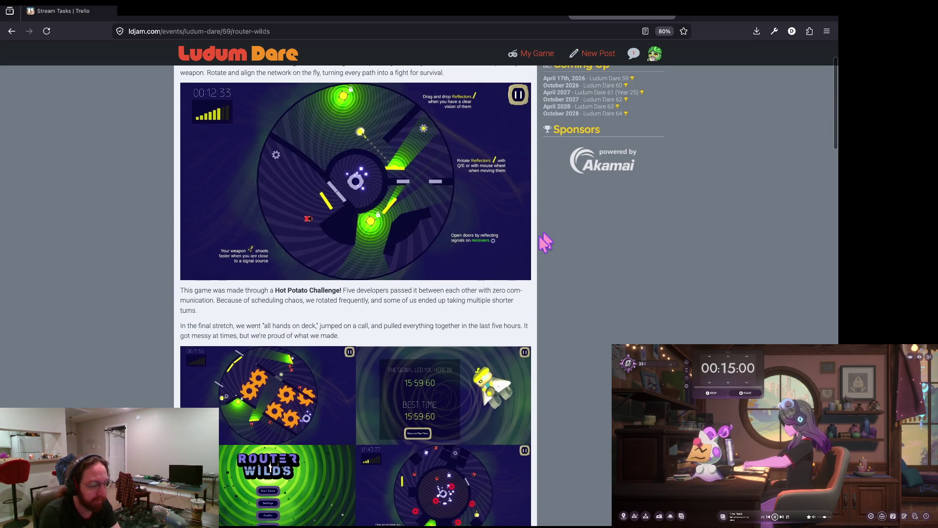
- Copy 'Hot Potato Challenge' and paste it as a search in a new tab
left_click_drag(275, 291, 341, 293)
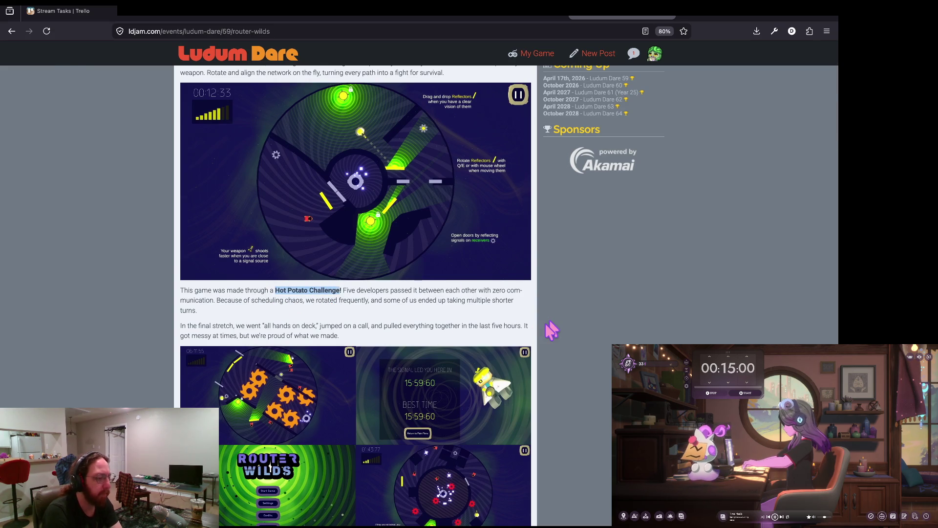
key("ctrl+c")
key("ctrl+t")
key("ctrl+v")
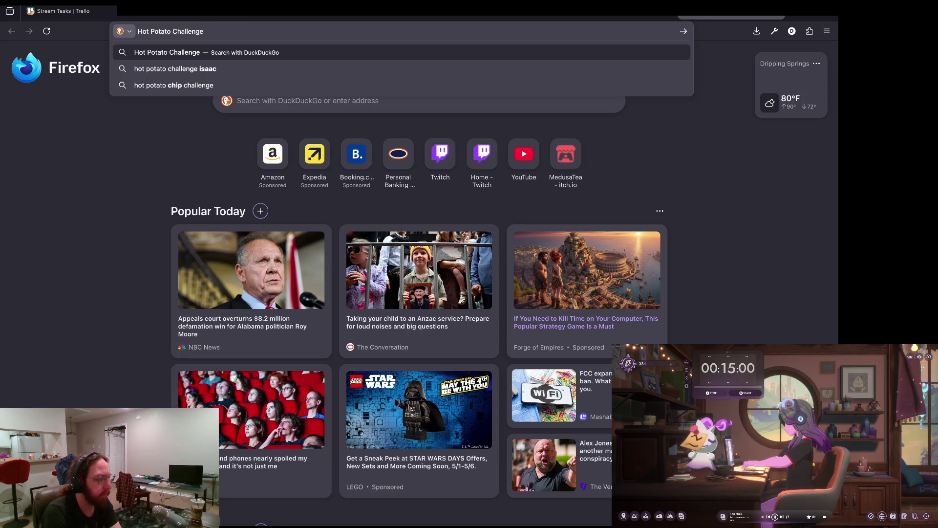
type(" gamejam")
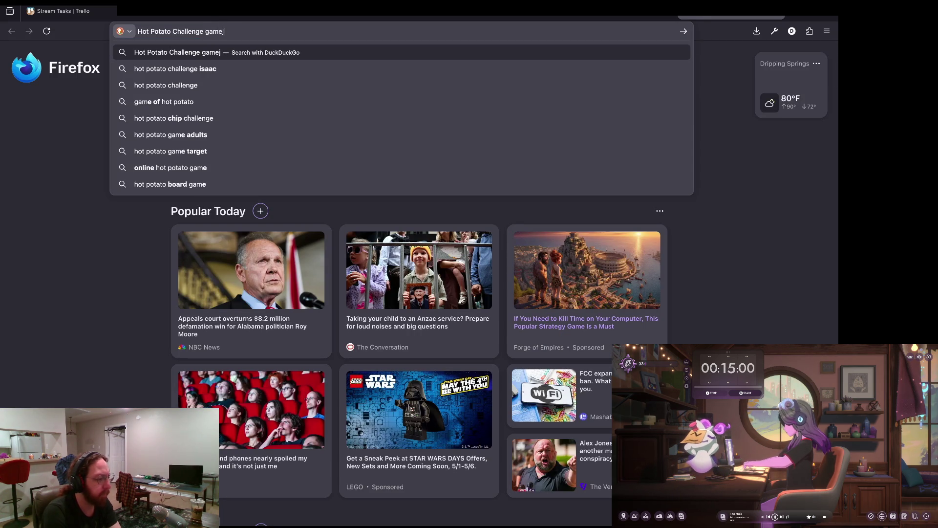
key("Return")
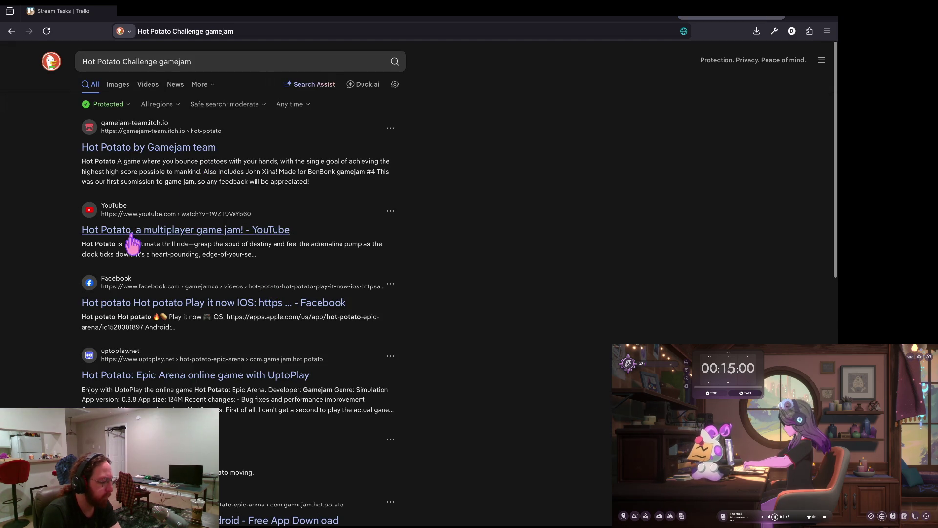
scroll(132, 244, "down", 2)
scroll(108, 316, "down", 2)
scroll(107, 316, "down", 2)
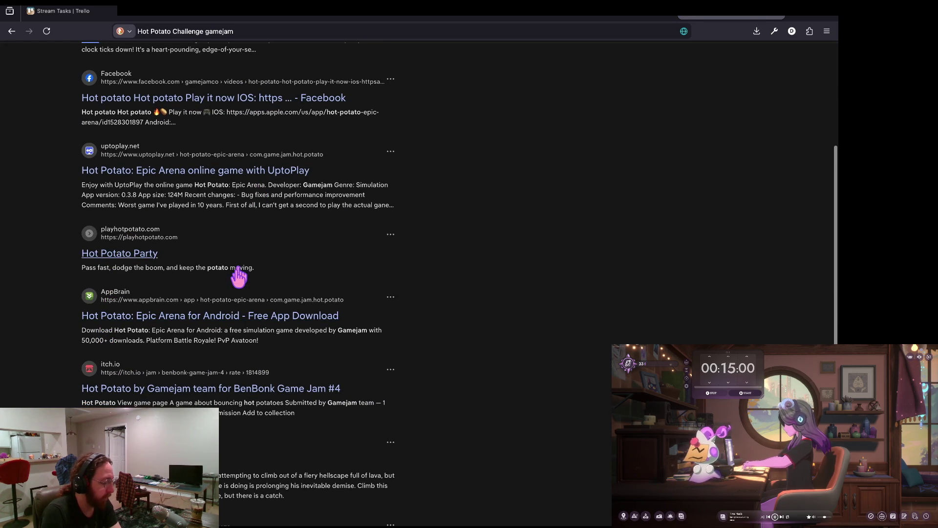
scroll(238, 278, "down", 1)
scroll(302, 237, "down", 2)
scroll(303, 237, "down", 2)
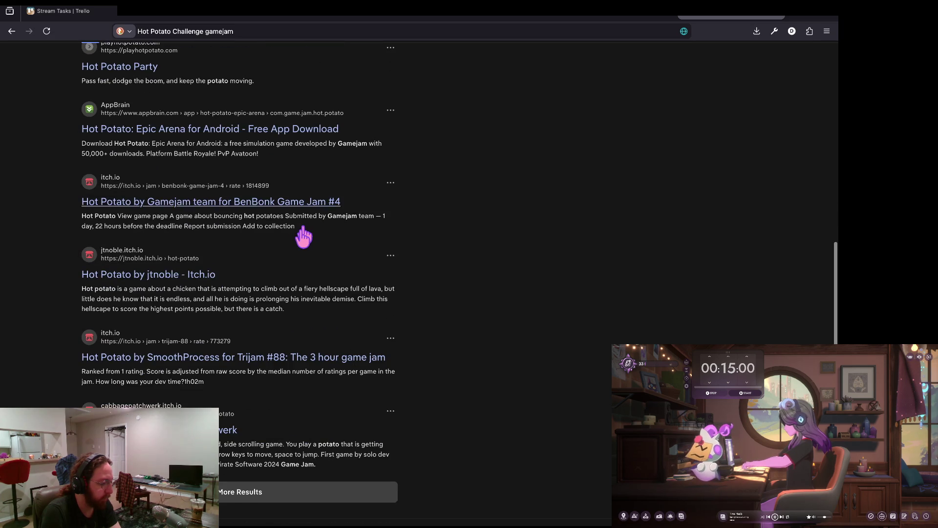
scroll(345, 306, "up", 6)
scroll(230, 268, "up", 2)
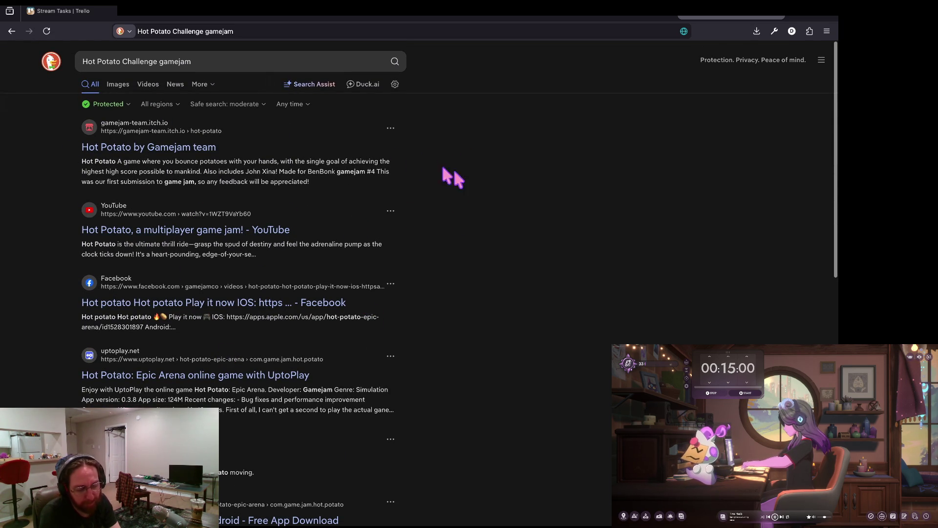
key("alt+Left")
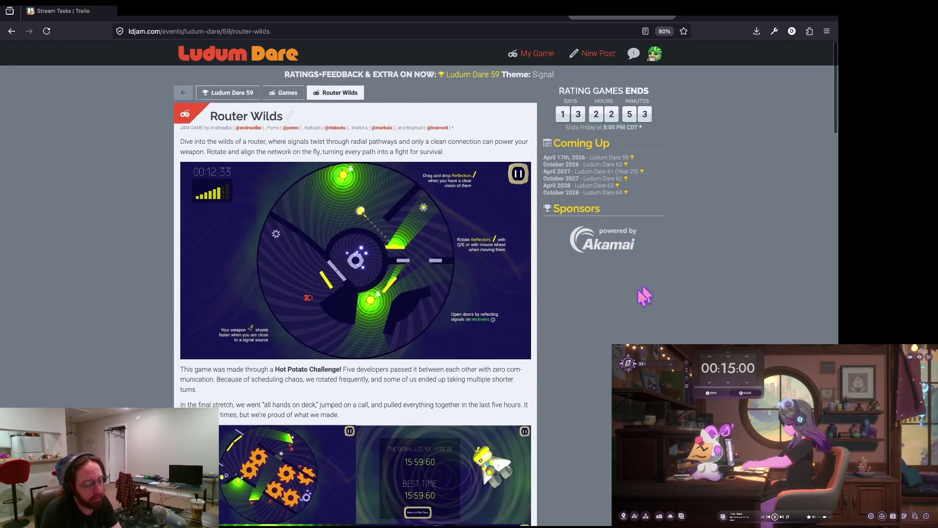
- Go back through browser history, past the search results and GitHub file page, to the Excalidraw notes
scroll(637, 288, "down", 1)
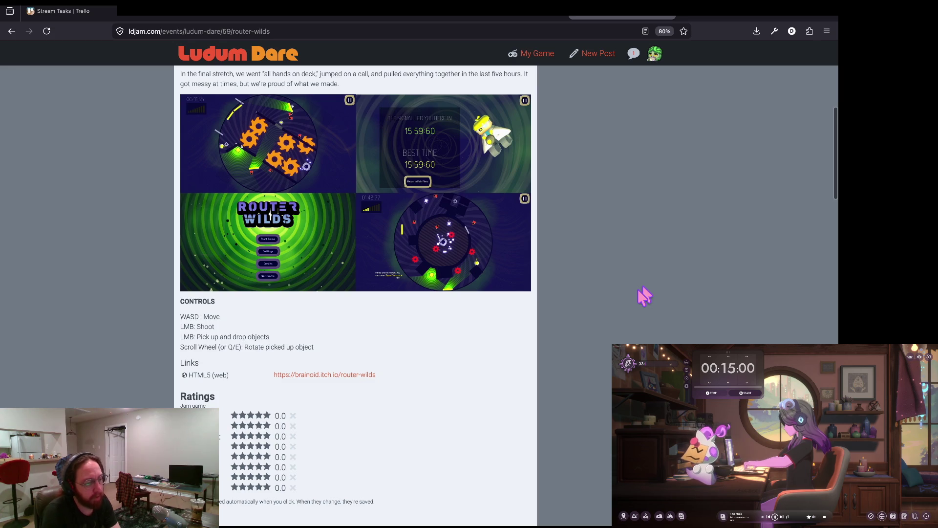
key("alt+Left")
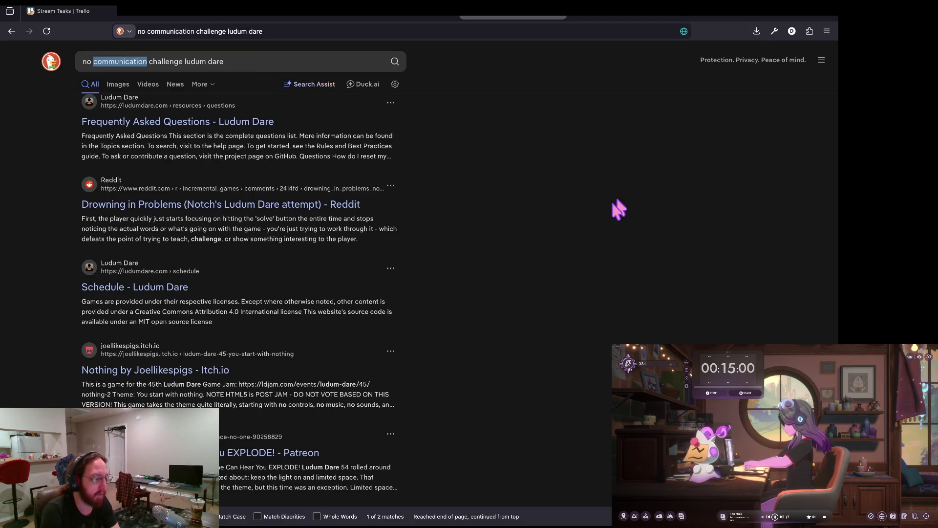
key("alt+Left")
scroll(495, 172, "left", 5)
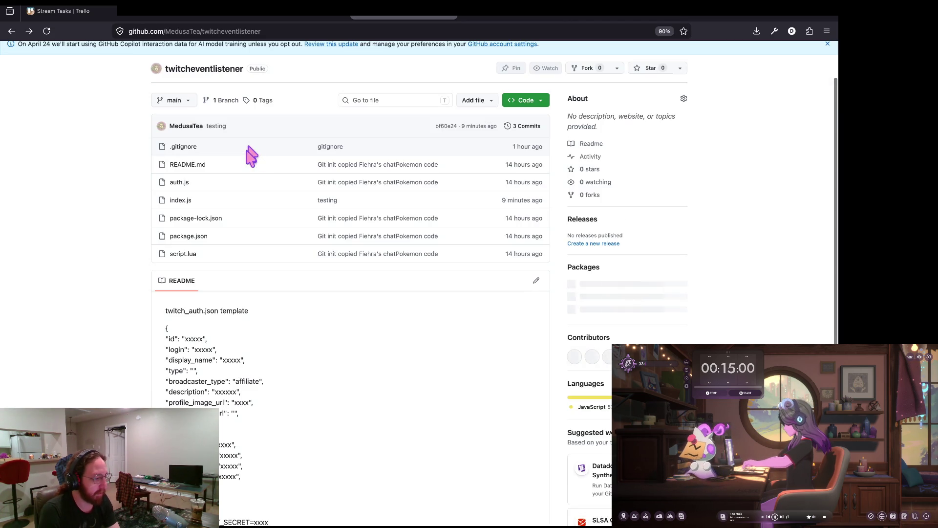
key("alt+Left")
key("alt+Left")
key("alt+Left")
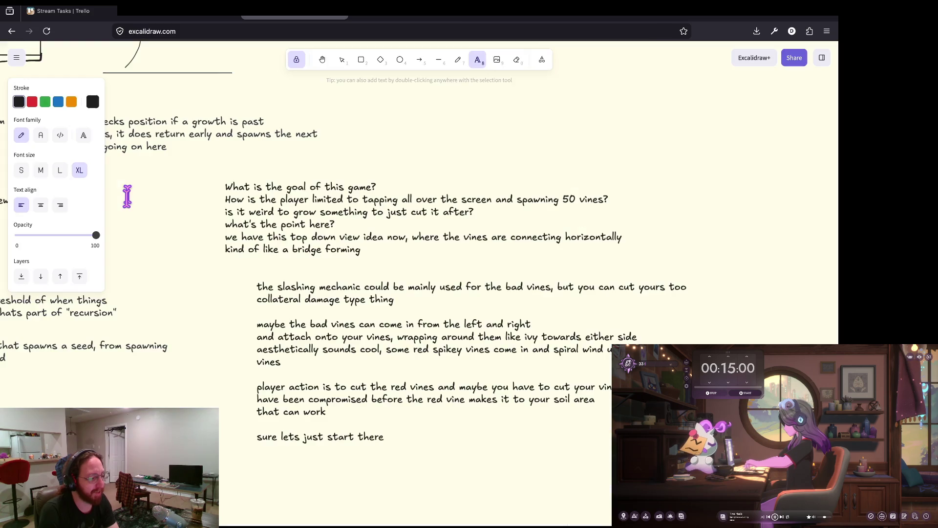
- Go forward in history to the twitcheventlistener GitHub repository page
key("alt+Right")
key("alt+Right")
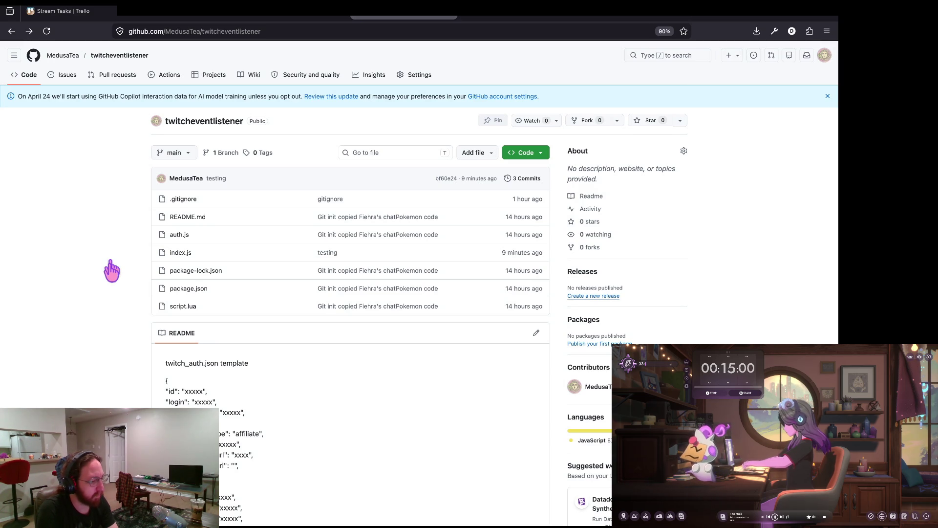
- Cycle windows with Cmd+Tab, ending on the terminal showing Anubrax-Twitch-Bot's git status
key("super+Tab")
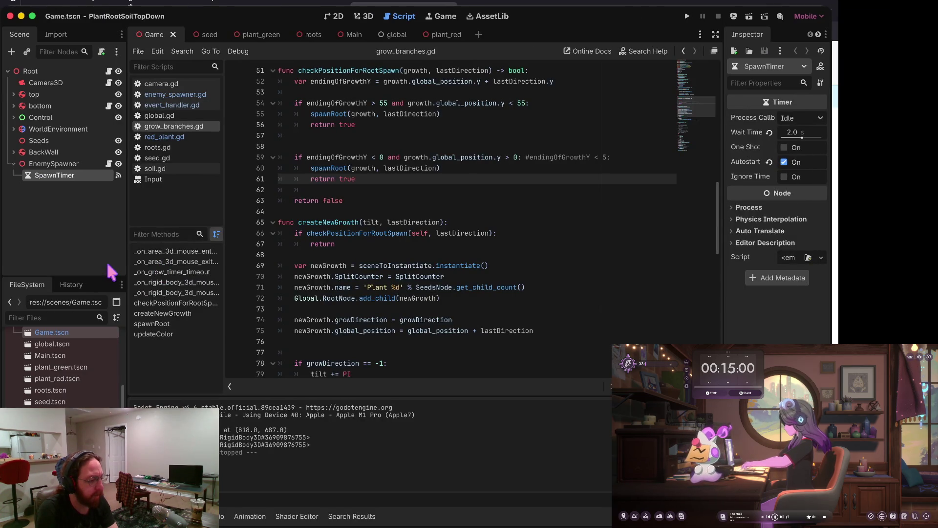
key("super+Tab")
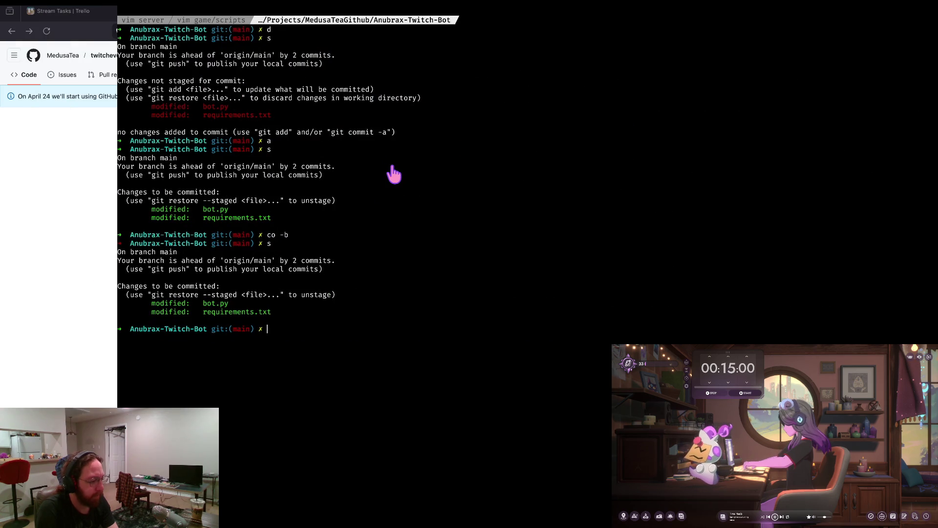
key("super+Tab")
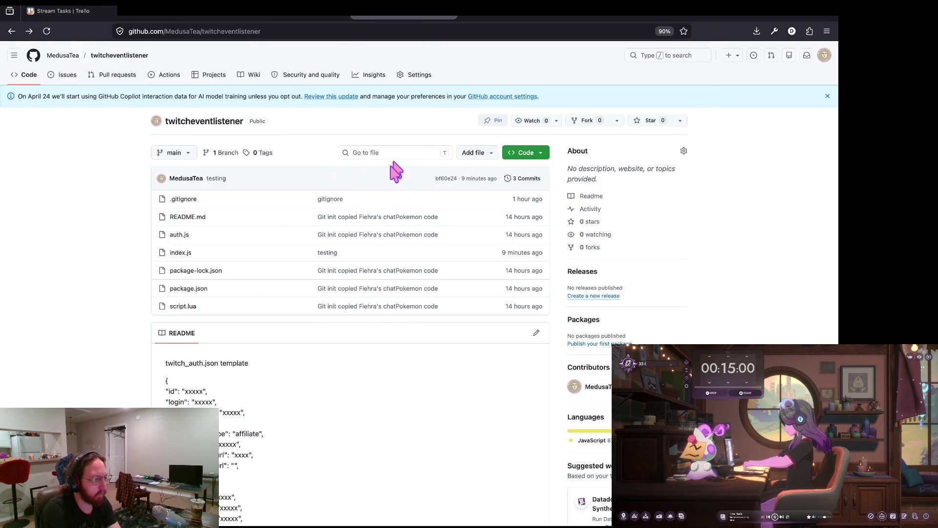
key("super+Tab")
key("super+Tab")
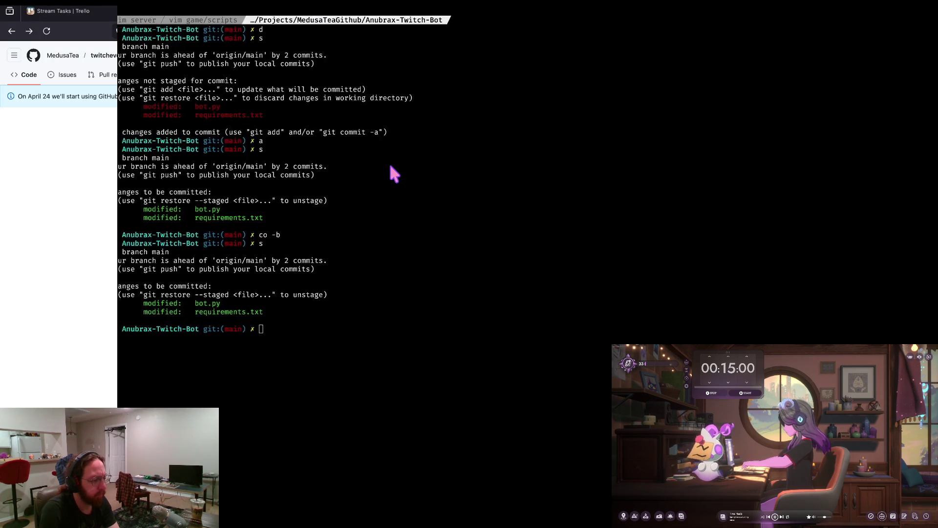
key("super+Tab")
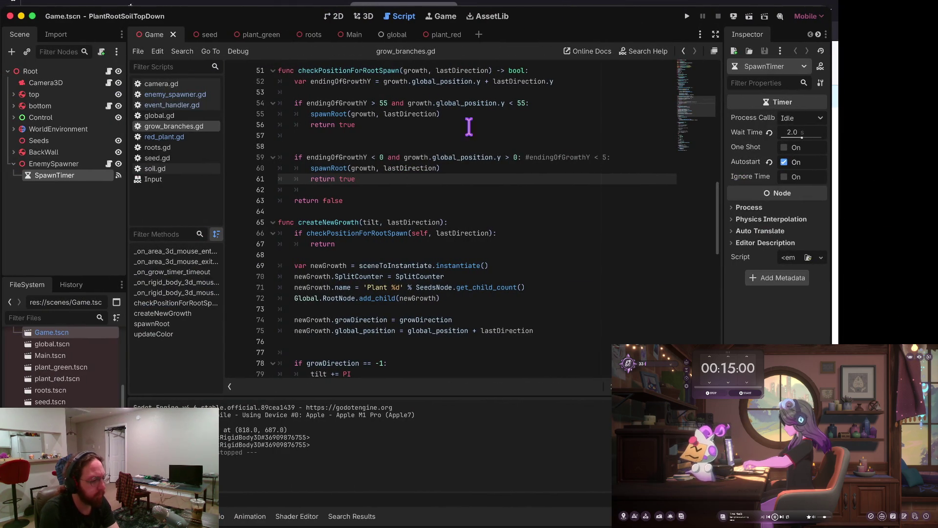
- Focus the Godot editor to read the grow_branches.gd root-spawning script
left_click(700, 2)
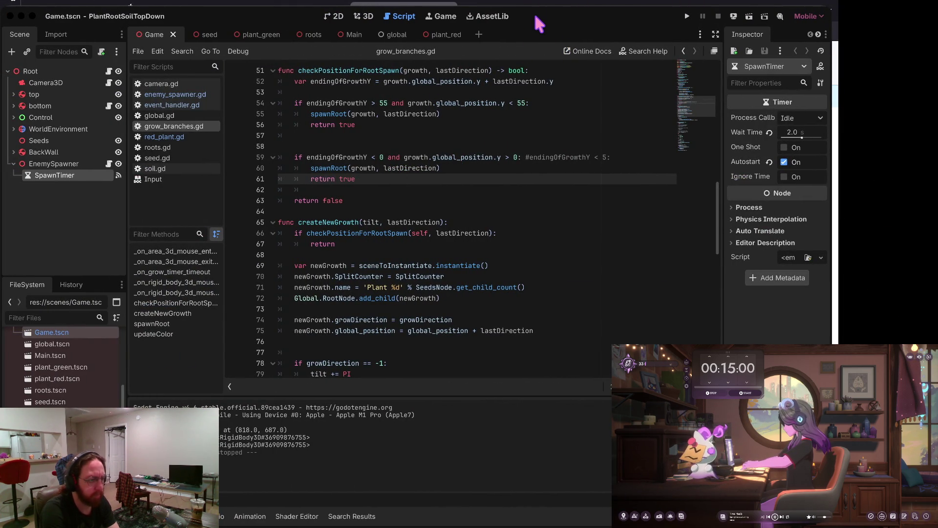
left_click(586, 19)
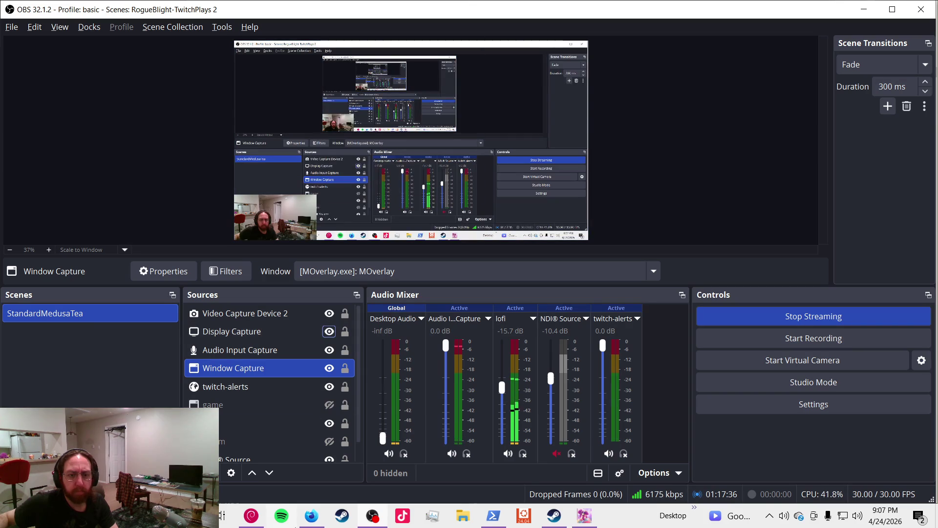
- Place PowerShell beside the Neovim install page and run 'scoop update neovim'
mouse_move(312, 516)
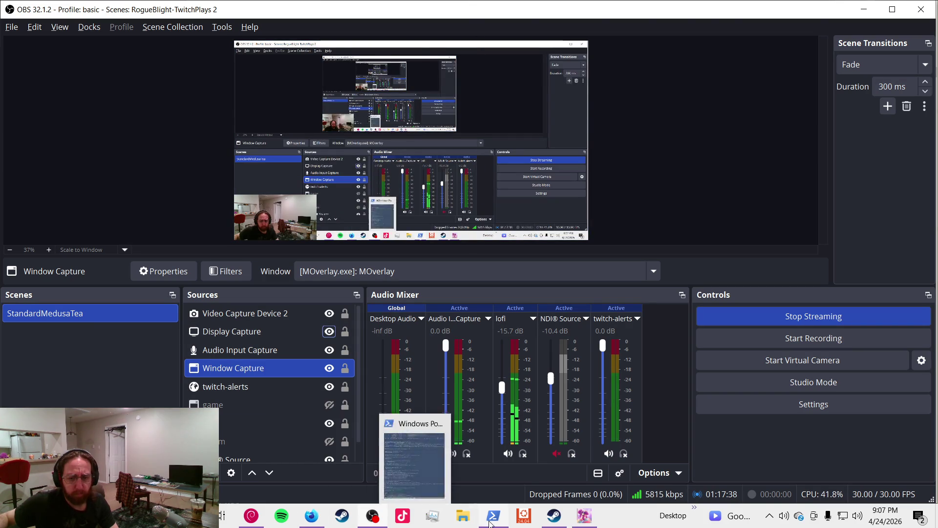
left_click(494, 515)
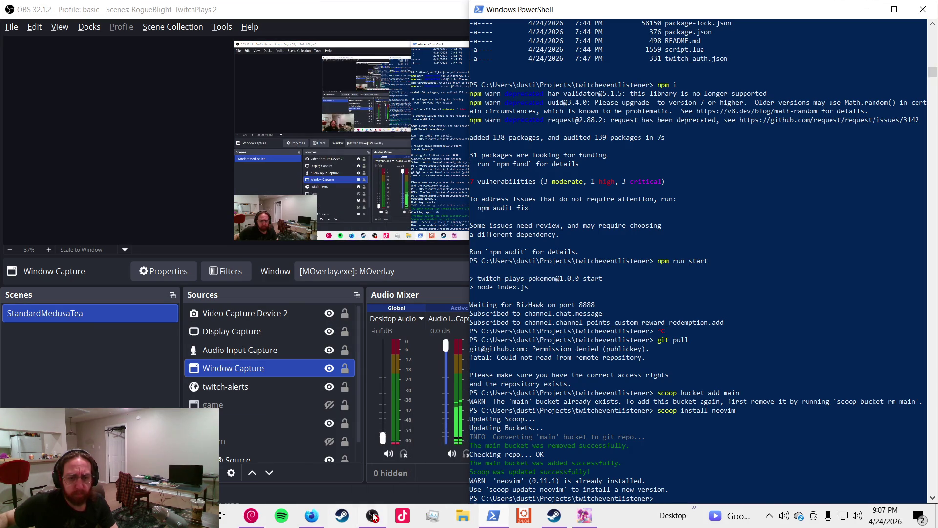
left_click(320, 516)
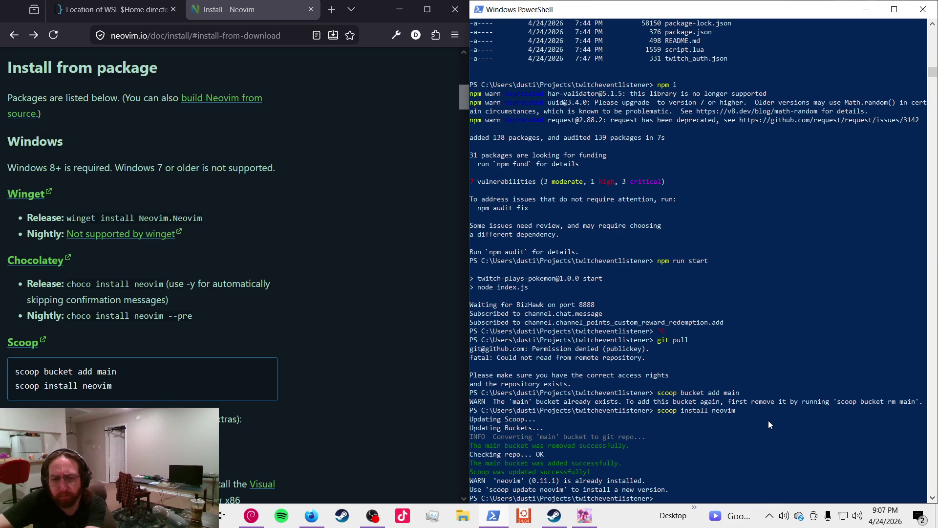
type("scoop update neovim")
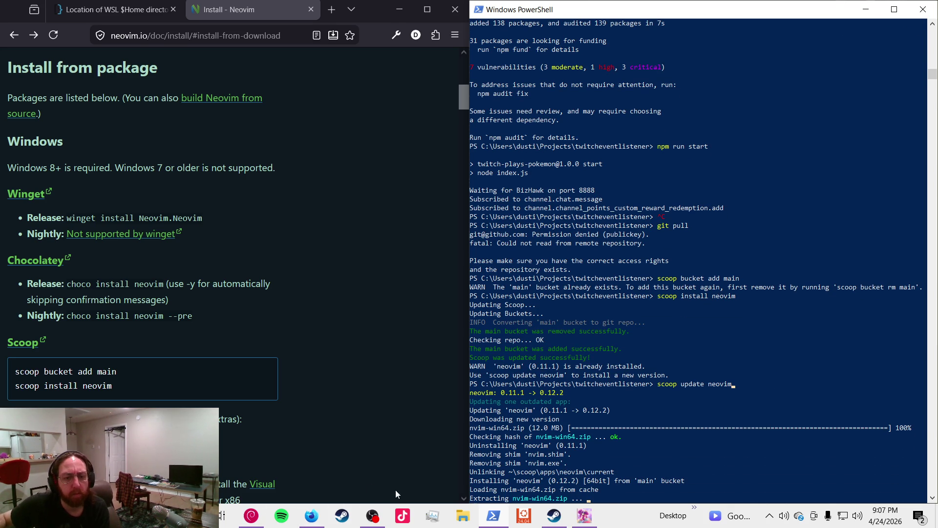
- Search for 'lazyvim' in a new Firefox tab
left_click(311, 515)
left_click(336, 14)
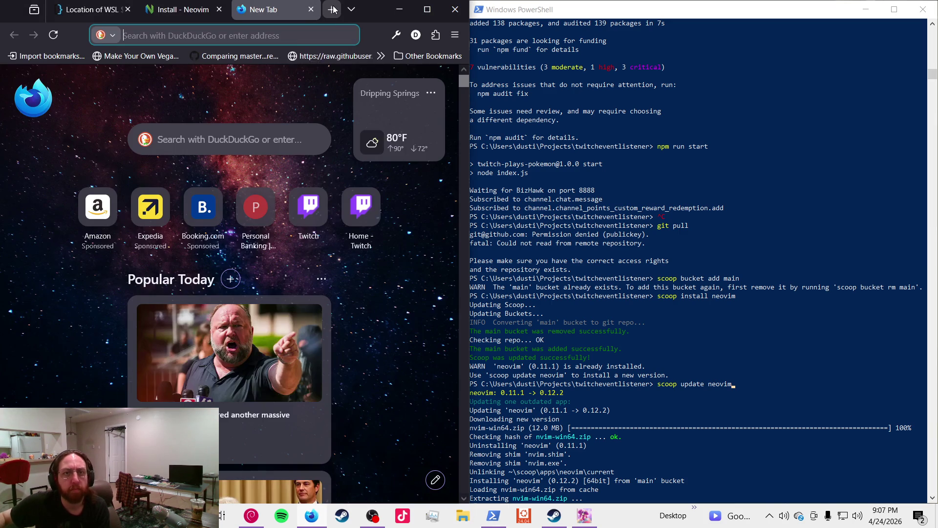
type("lazyvim")
key("Return")
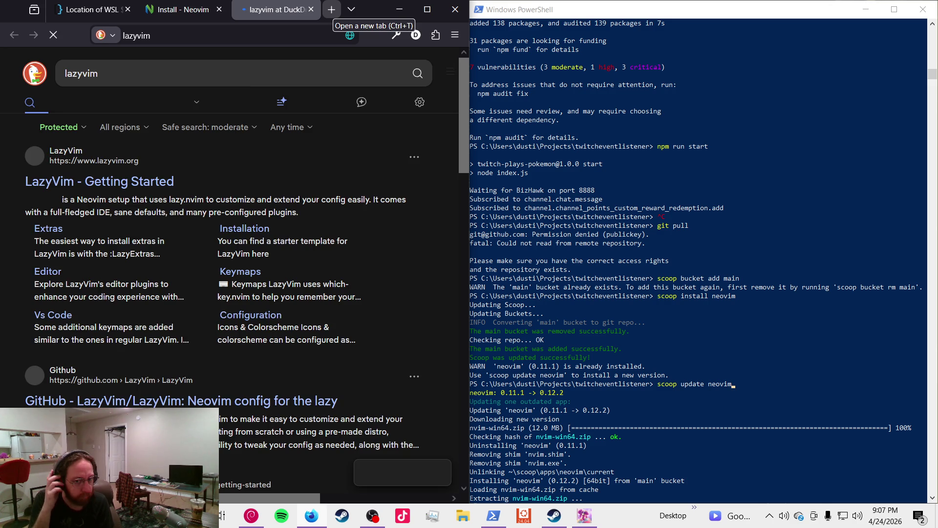
- Open the LazyVim Getting Started site and follow its alacritty requirement link to GitHub
left_click(150, 191)
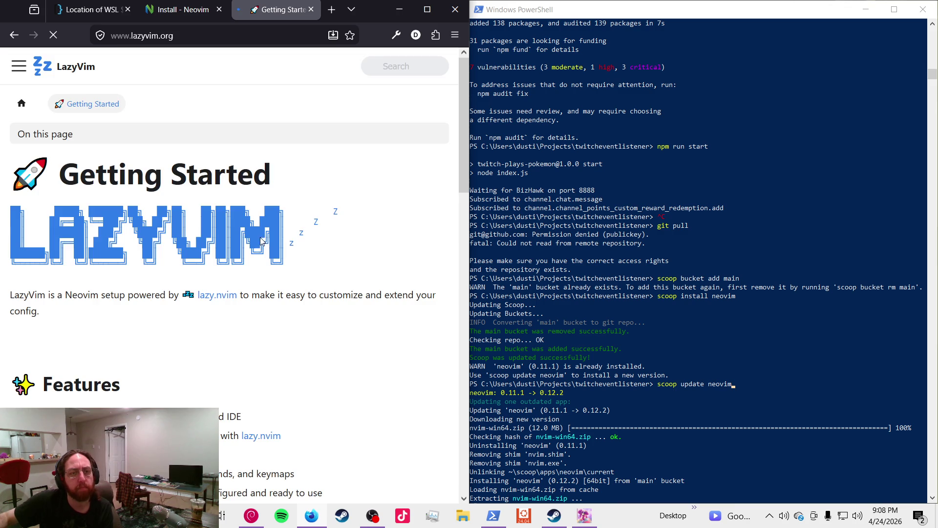
scroll(331, 229, "down", 5)
scroll(331, 229, "down", 8)
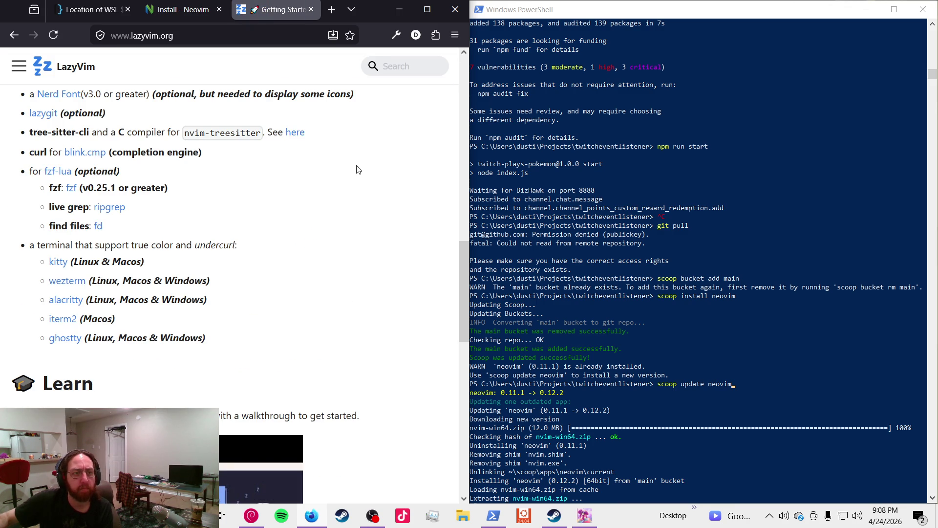
scroll(121, 374, "up", 2)
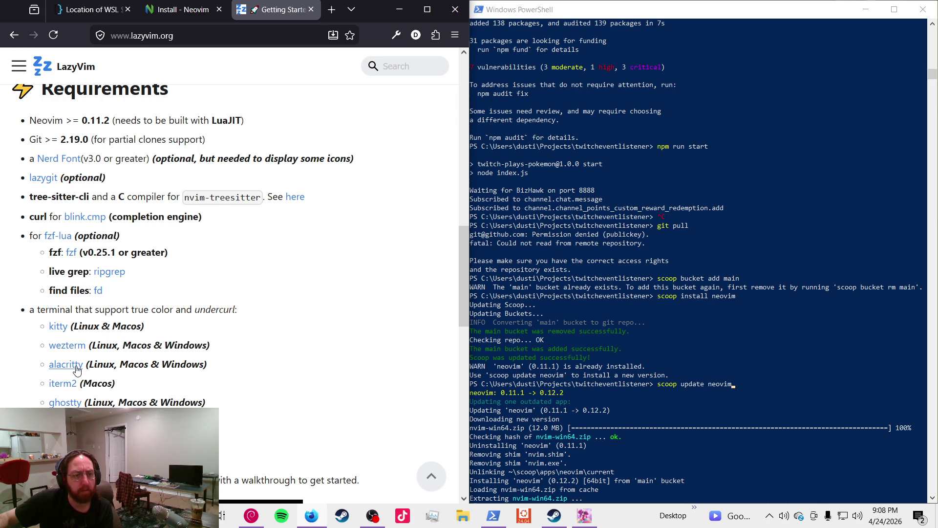
left_click(76, 367)
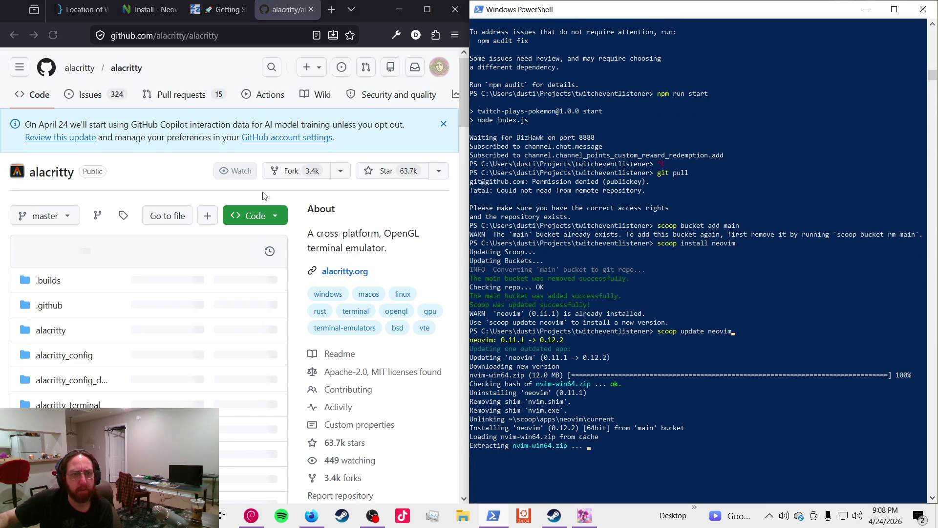
- Open the Alacritty releases page from the README and scroll to the 0.17.0 assets
scroll(118, 272, "down", 12)
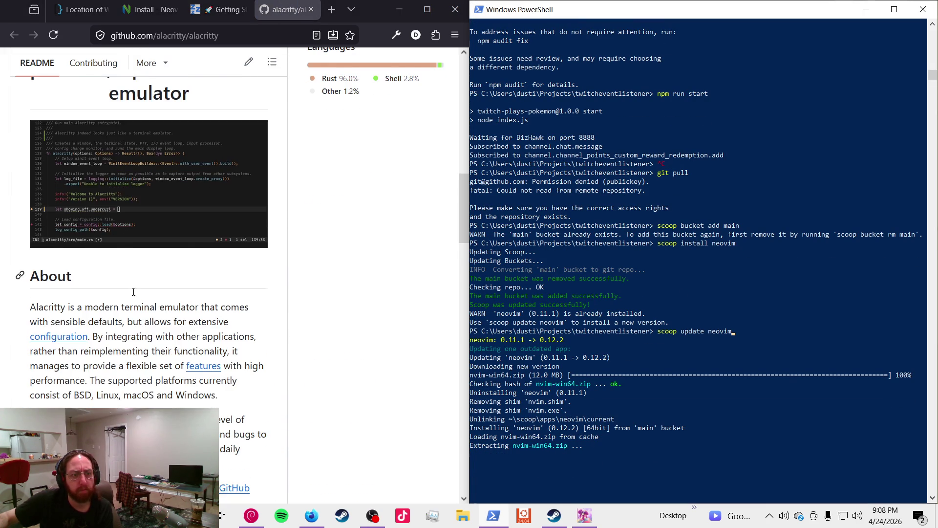
scroll(134, 293, "down", 12)
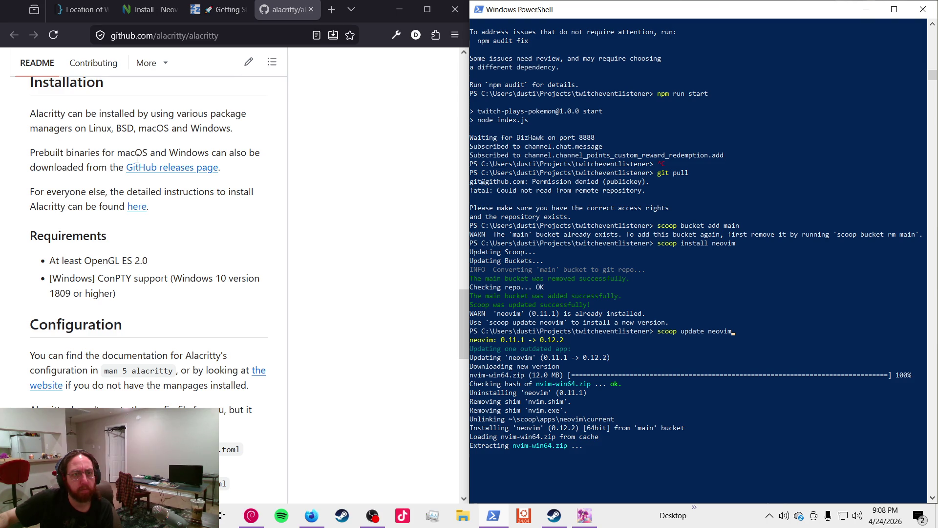
left_click(182, 175)
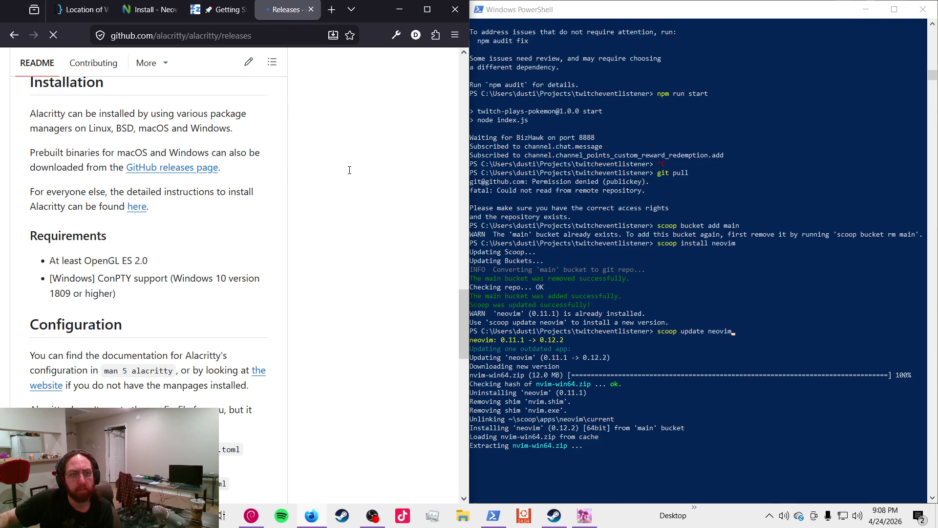
scroll(274, 232, "down", 5)
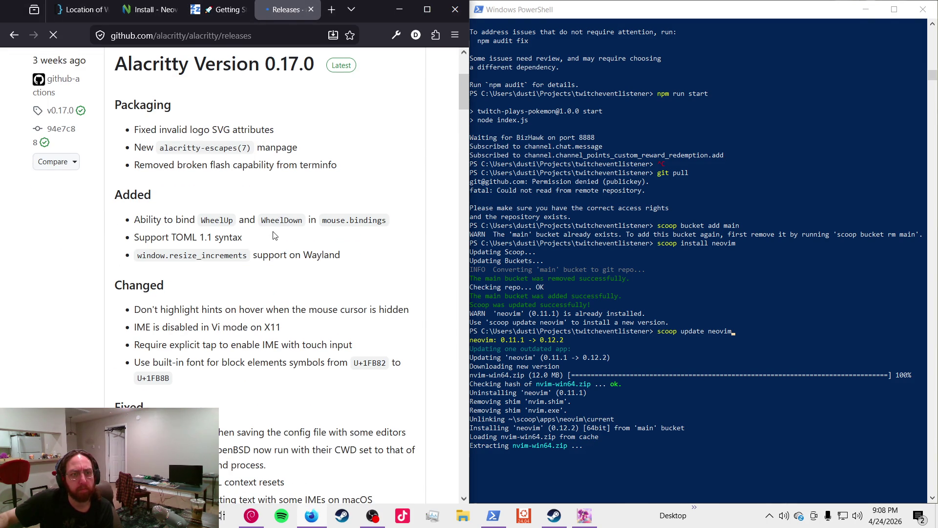
scroll(274, 235, "down", 4)
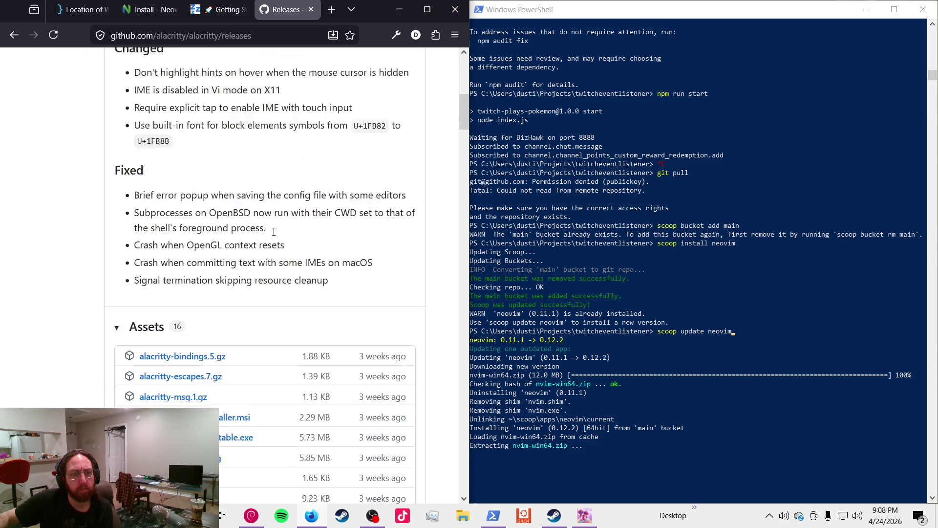
scroll(273, 233, "down", 5)
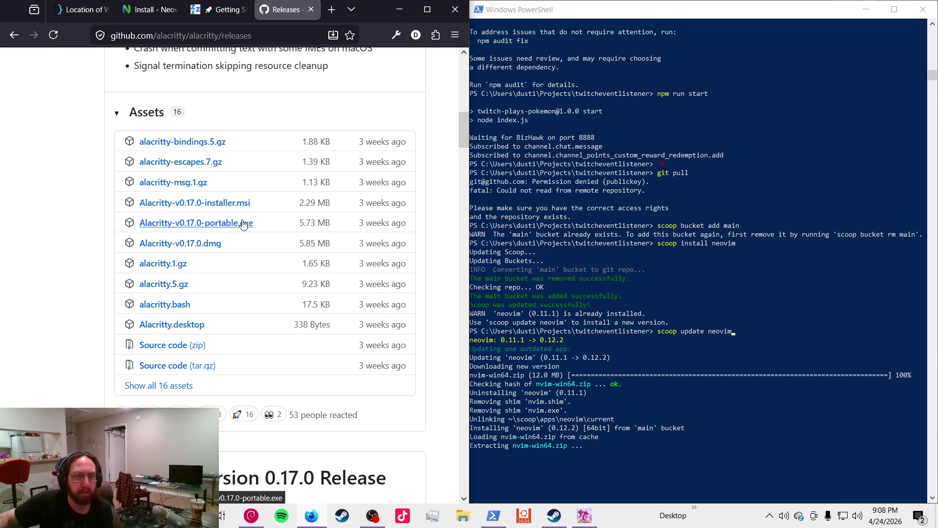
- Download and launch Alacritty-v0.17.0-portable.exe, move its window, then close it
left_click(243, 224)
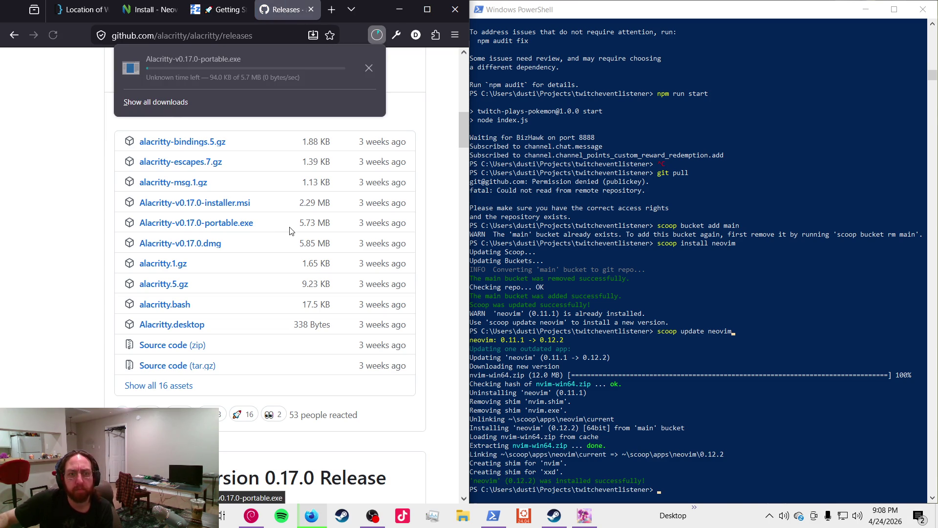
left_click(233, 65)
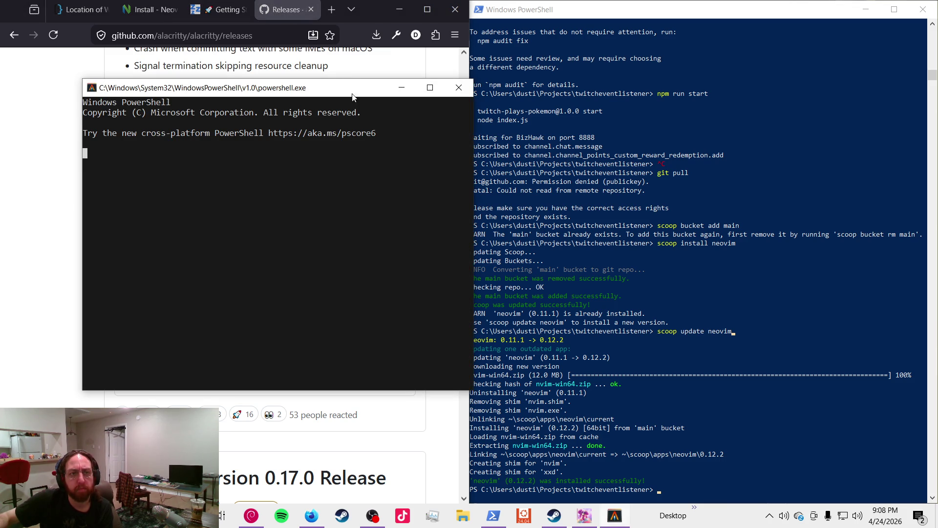
left_click_drag(351, 96, 315, 143)
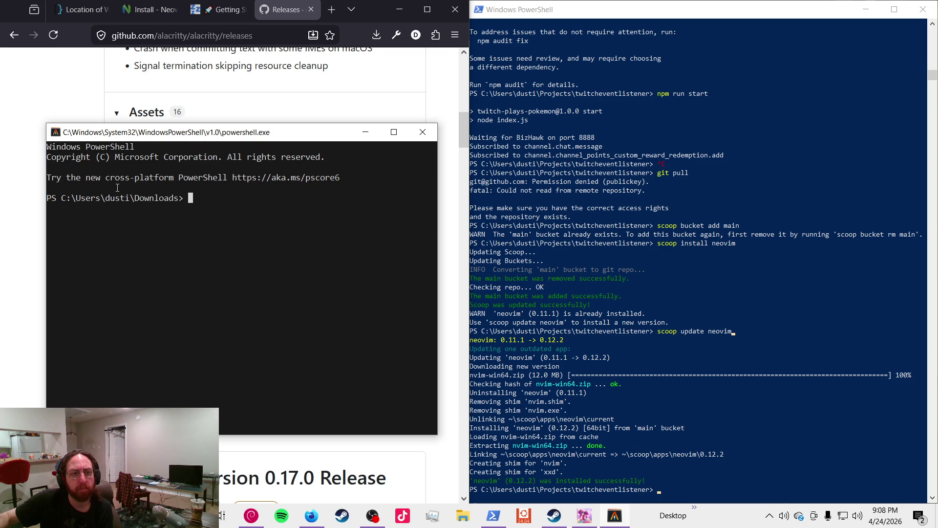
left_click(423, 132)
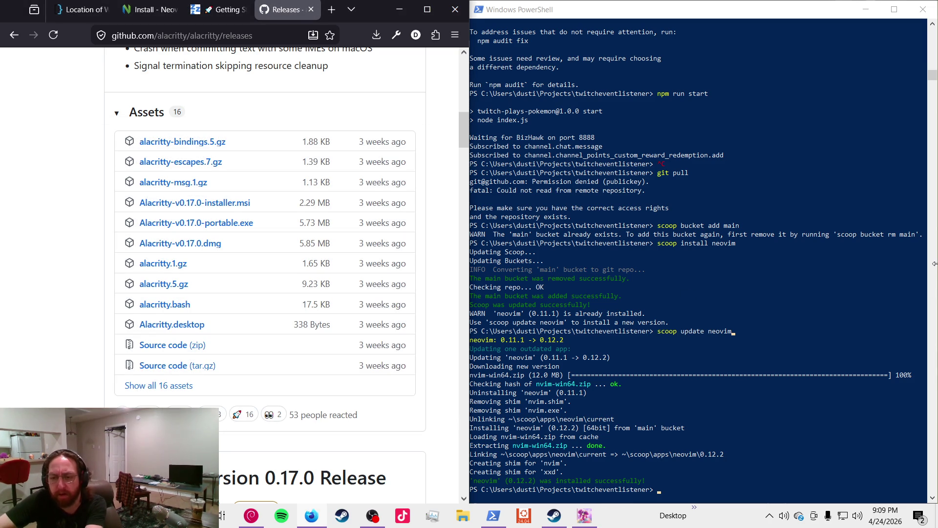
- Close the Alacritty releases and LazyVim Getting Started tabs, then return to PowerShell
key("Page_Down")
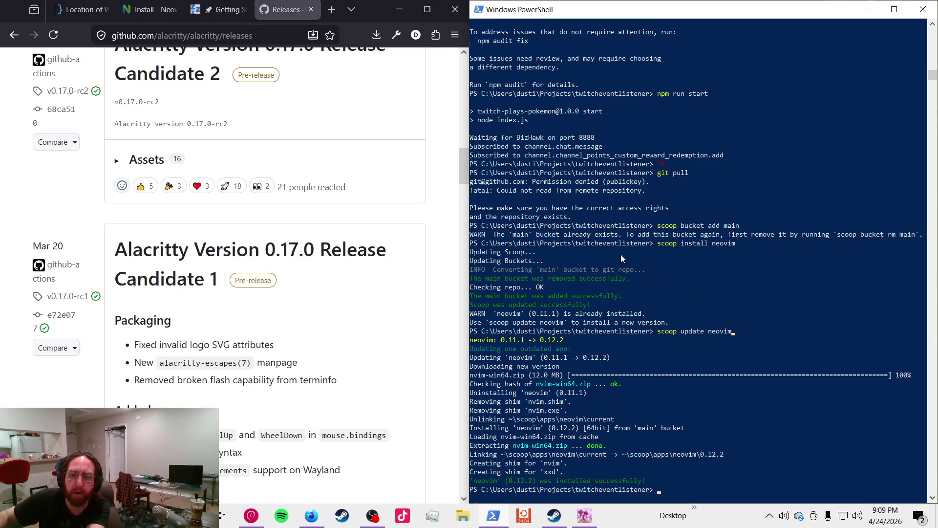
scroll(131, 175, "down", 1)
scroll(131, 175, "up", 15)
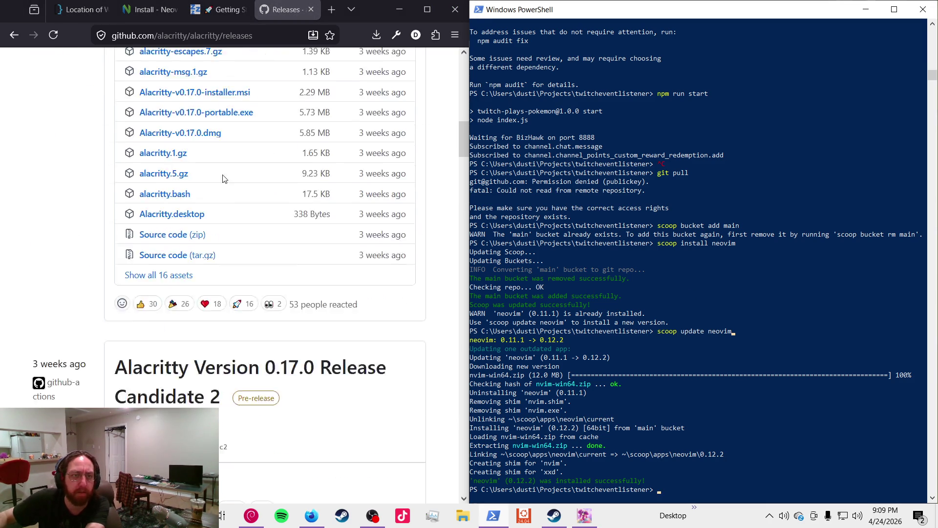
left_click(310, 9)
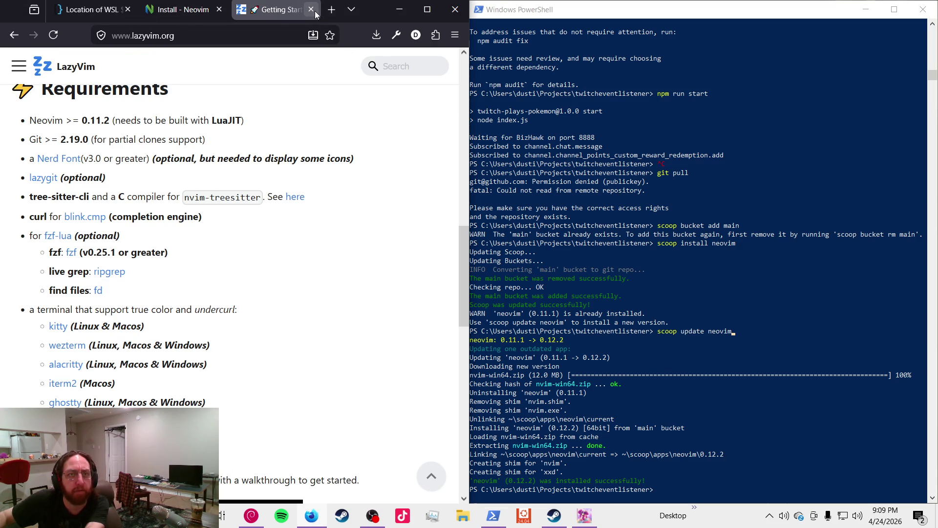
left_click(311, 9)
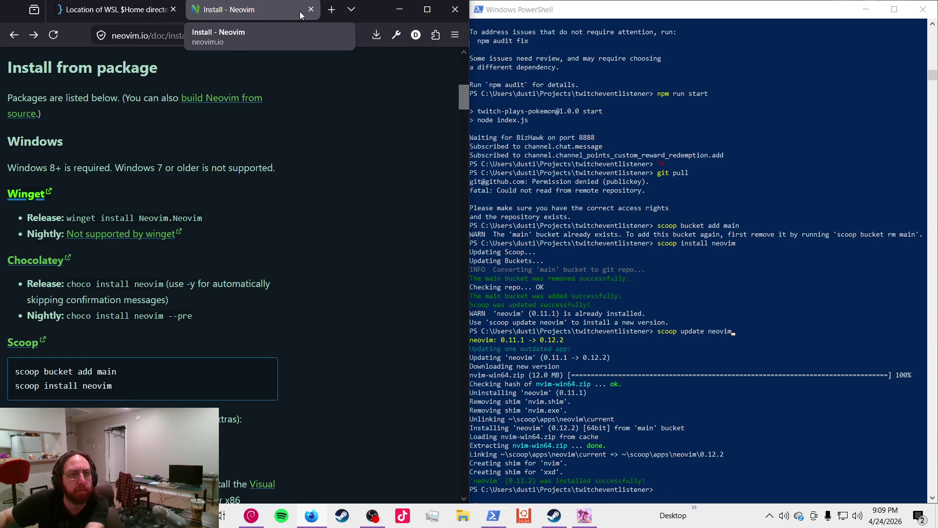
left_click(617, 313)
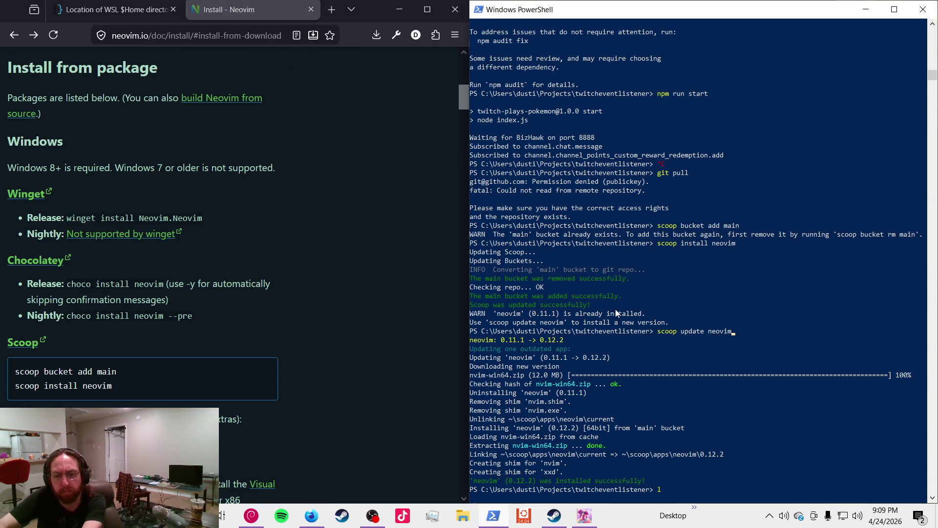
- Try opening index.js with a tab-completed vim command at the PowerShell prompt
type("vim ind")
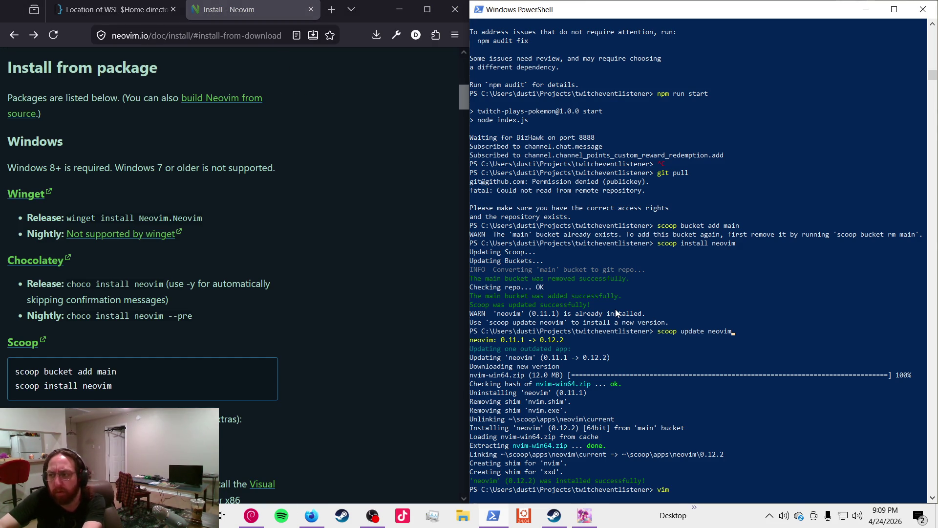
key("Tab")
key("BackSpace")
key("BackSpace")
key("BackSpace")
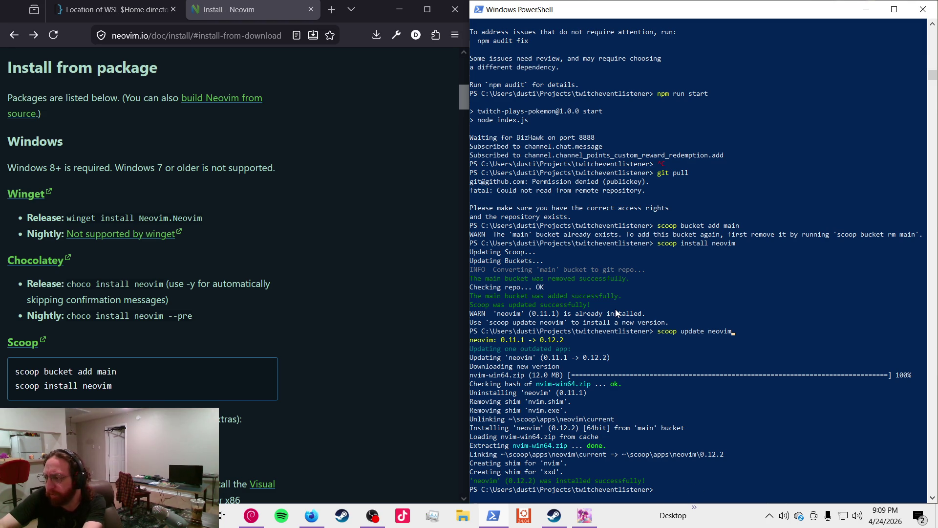
type("vim ind")
key("Tab")
key("Return")
type("j")
key("Return")
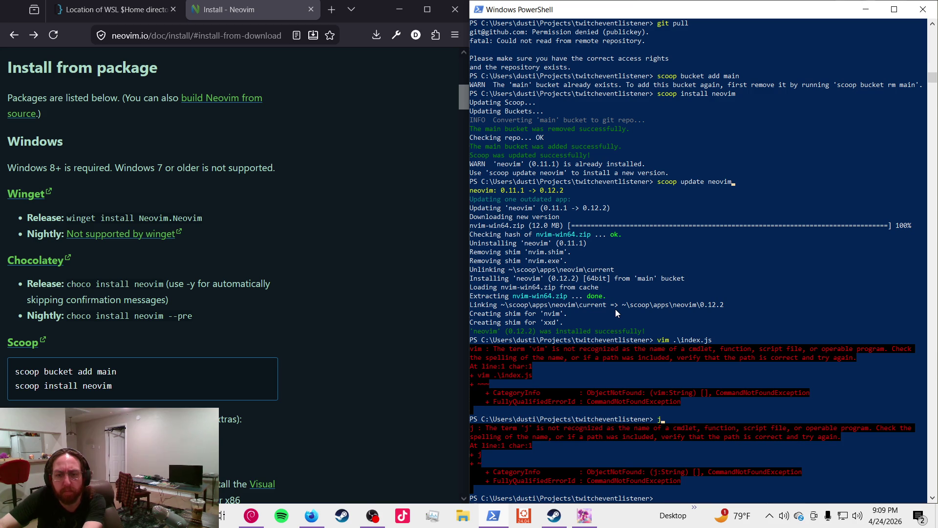
- Retry with vim, then launch nvim .\index.js to open the file in Neovim
type("vim ind")
key("Tab")
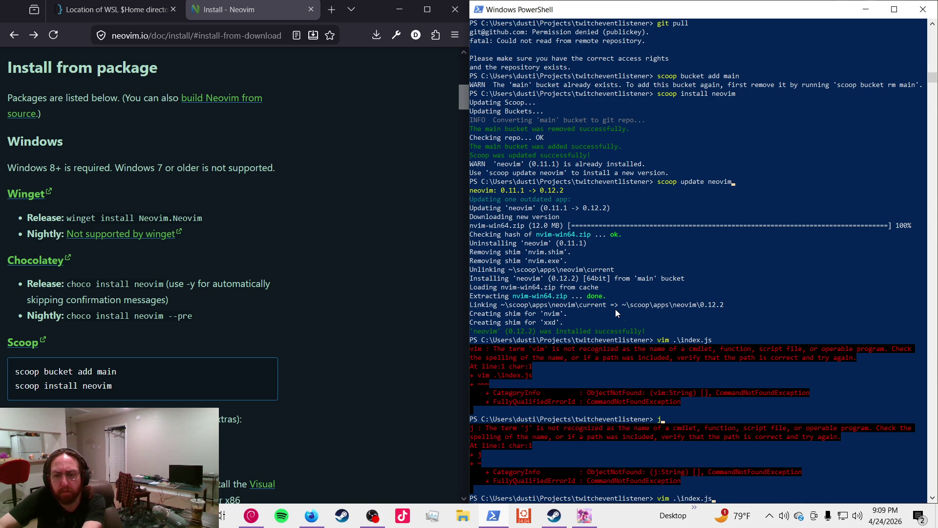
key("Return")
type("nvim ind")
key("Tab")
key("Return")
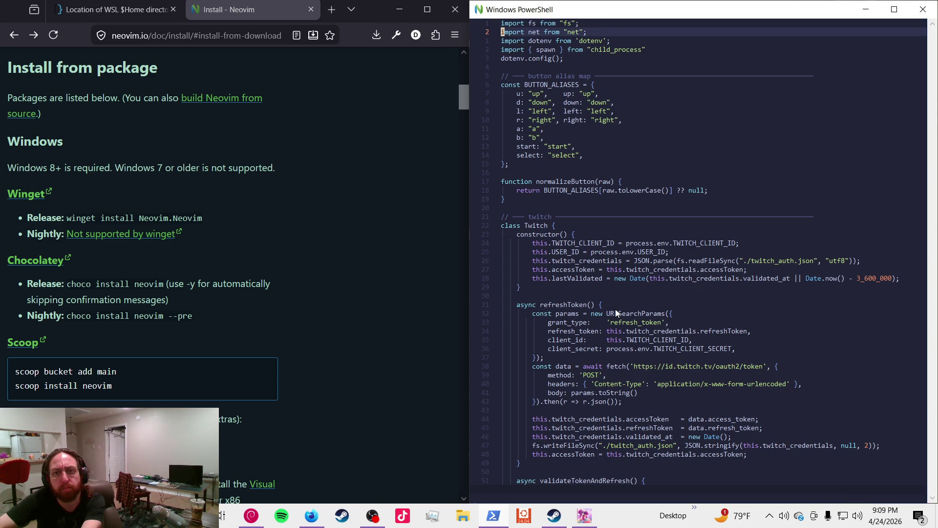
key("j")
key("j")
key("j")
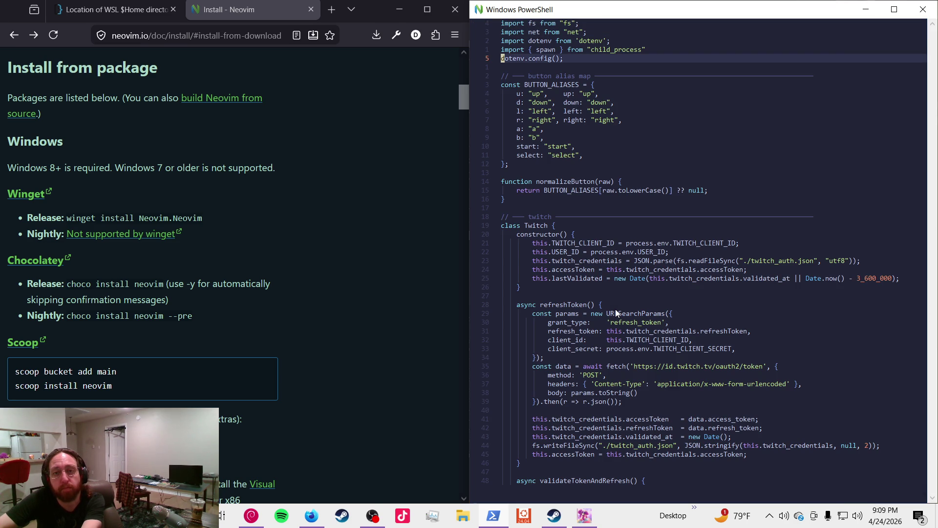
key("j")
key("j")
key("j")
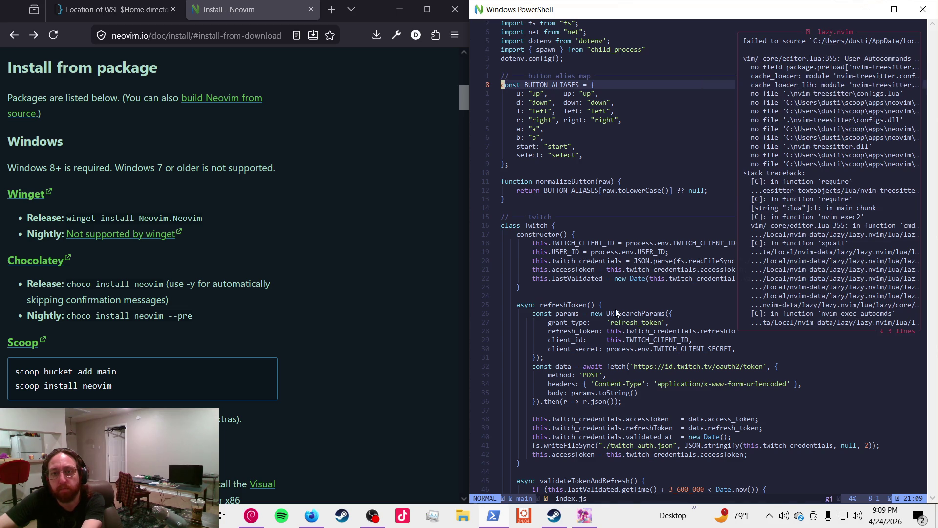
key("Escape")
key("j")
key("j")
key("j")
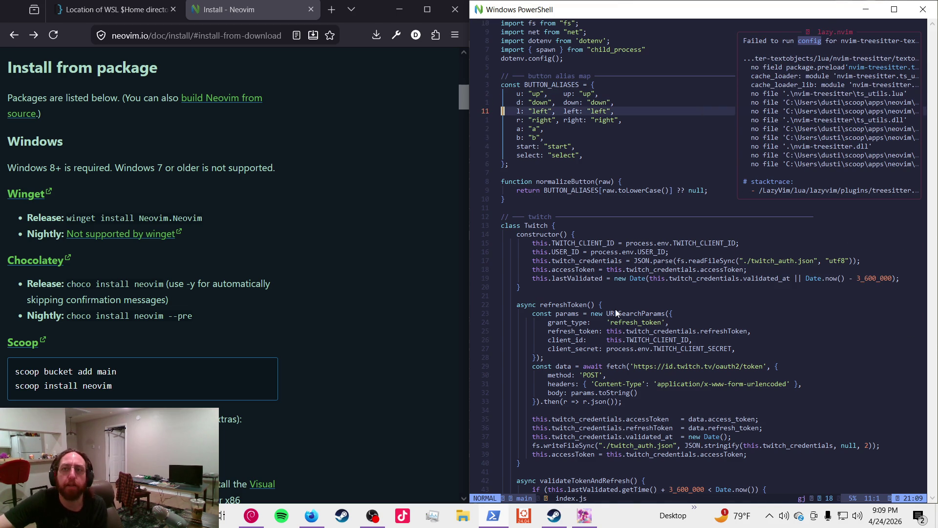
key("j")
key("j")
key("j")
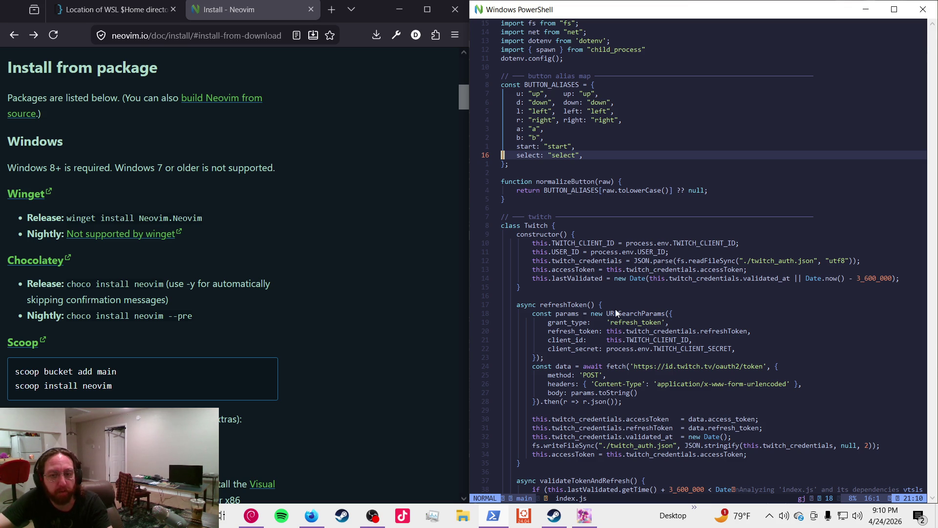
- Move down past the alias map and normalizeButton to the Twitch constructor
key("j")
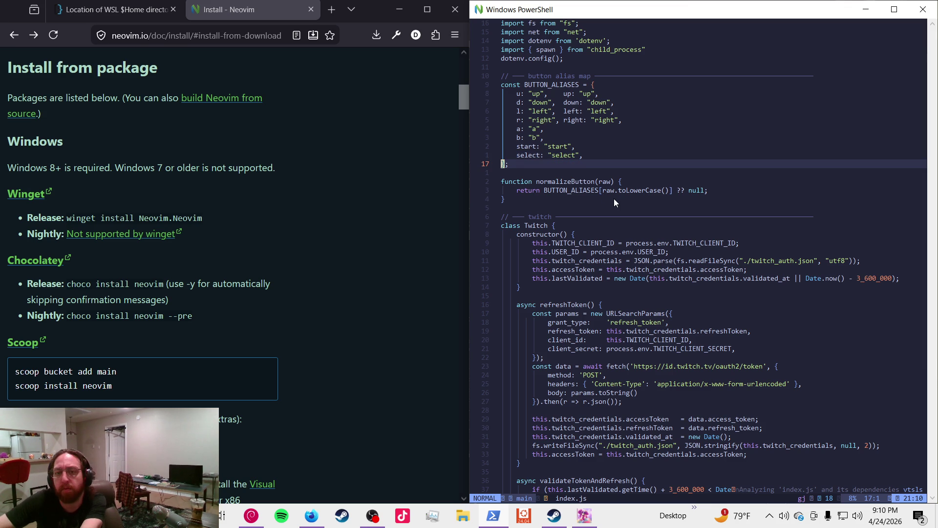
key("j")
key("j")
key("j")
key("f")
key("[")
key("l")
key("j")
key("j")
key("j")
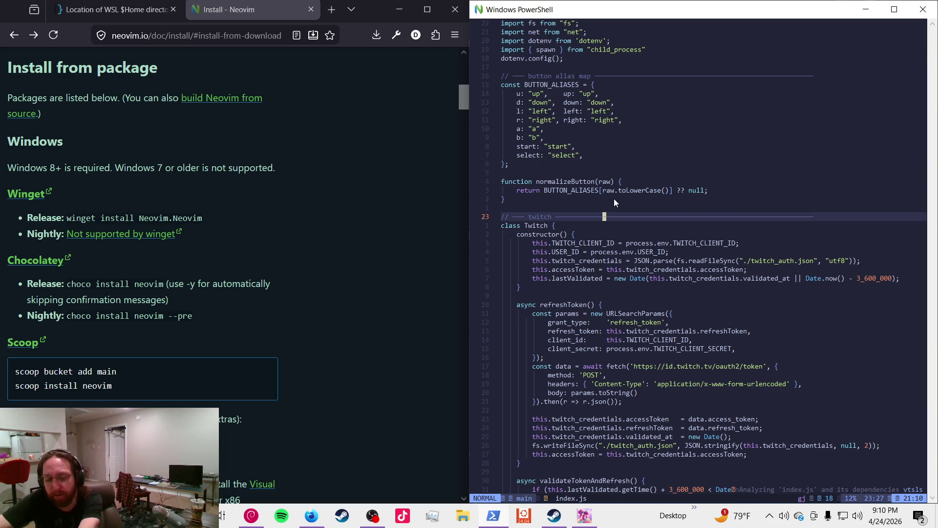
key("j")
key("j")
key("j")
key("j")
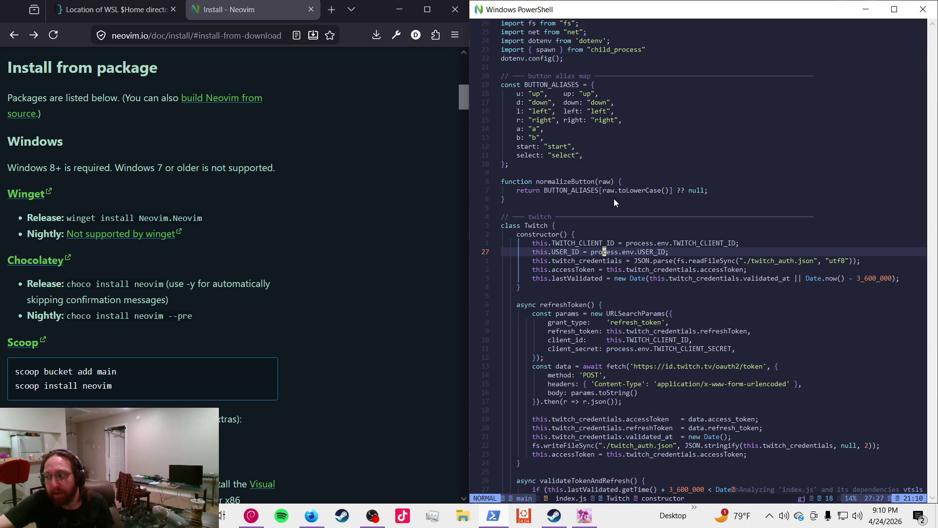
key("j")
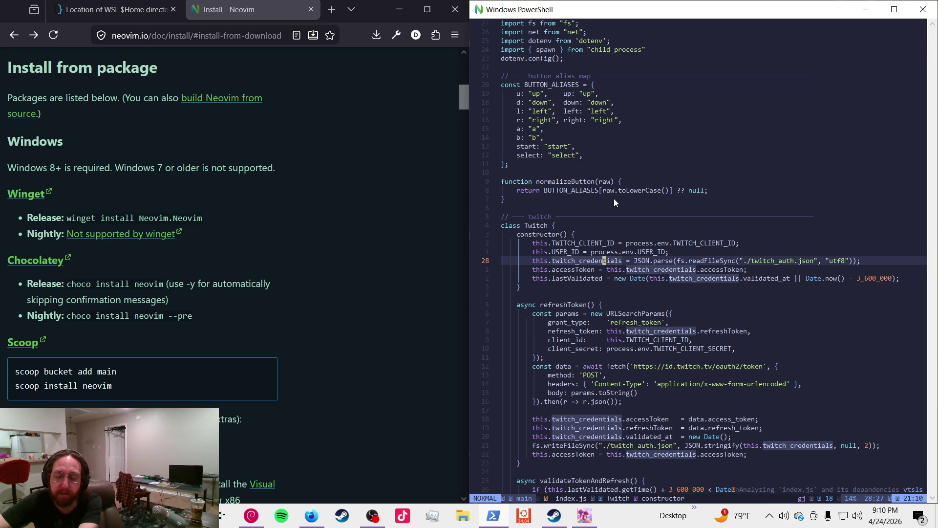
key("j")
key("j")
key("j")
- Shift the async refreshToken() header below the const params line with Alt+J
key("j")
key("j")
key("alt+j")
key("j")
key("j")
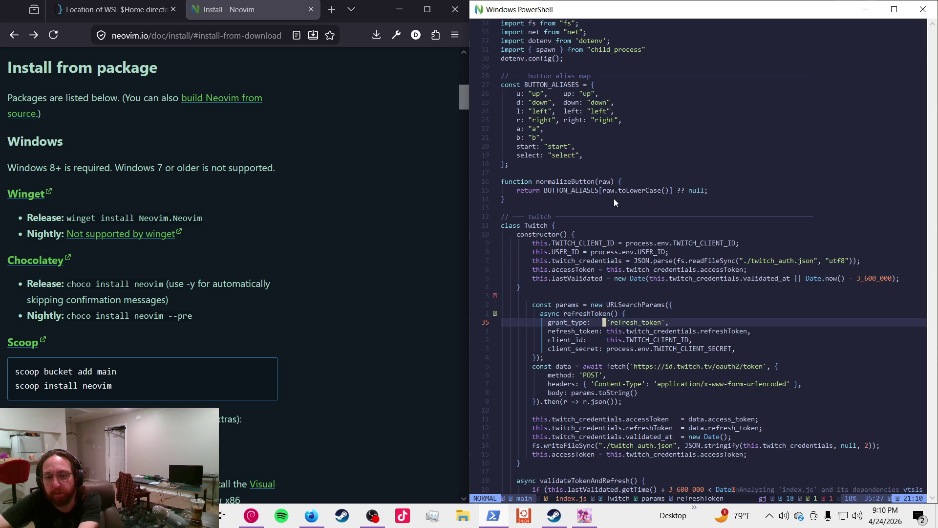
key("j")
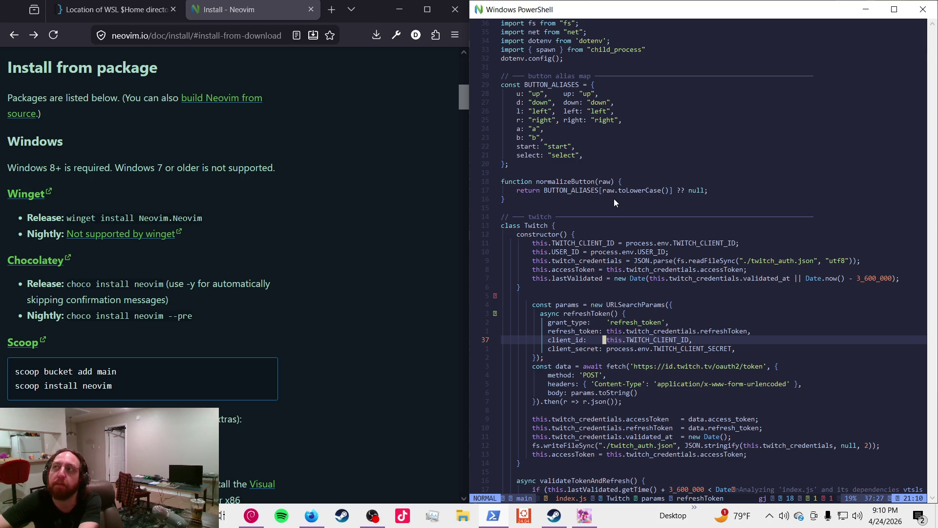
key("j")
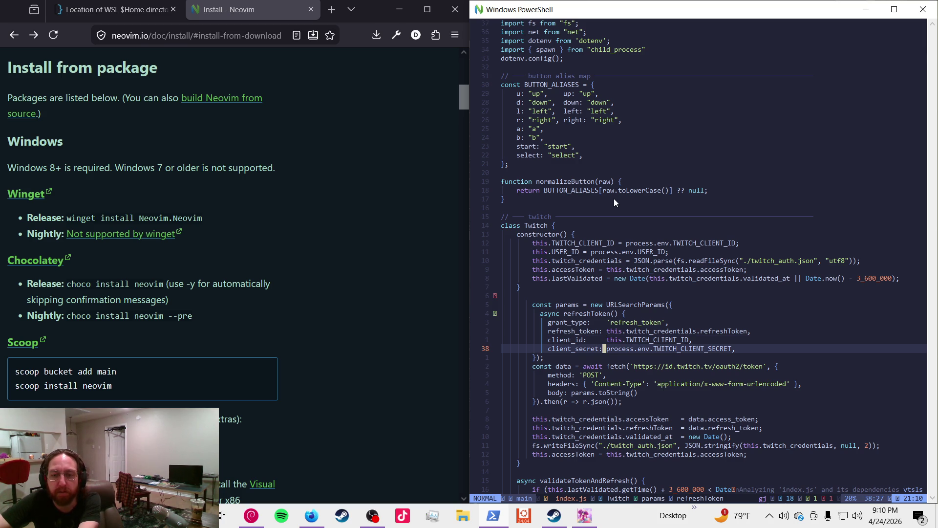
key("j")
key("j")
key("j")
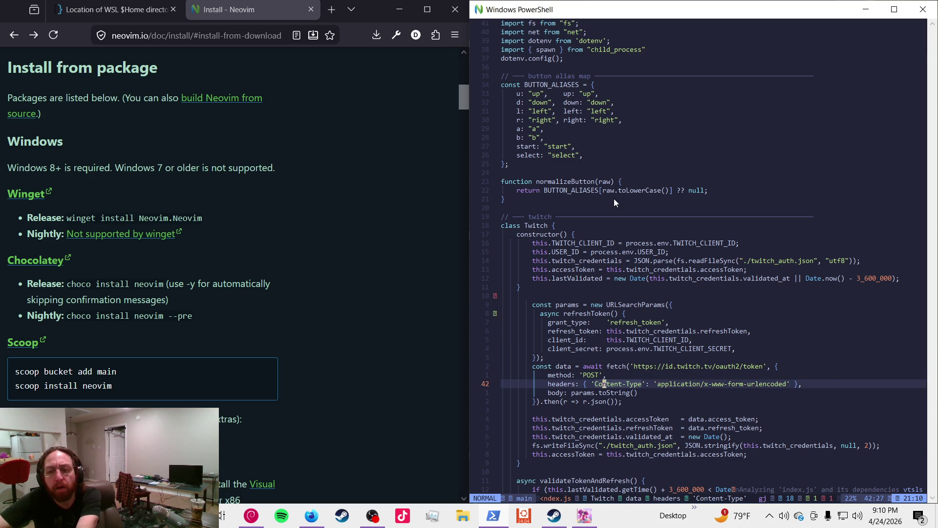
key("k")
key("k")
key("k")
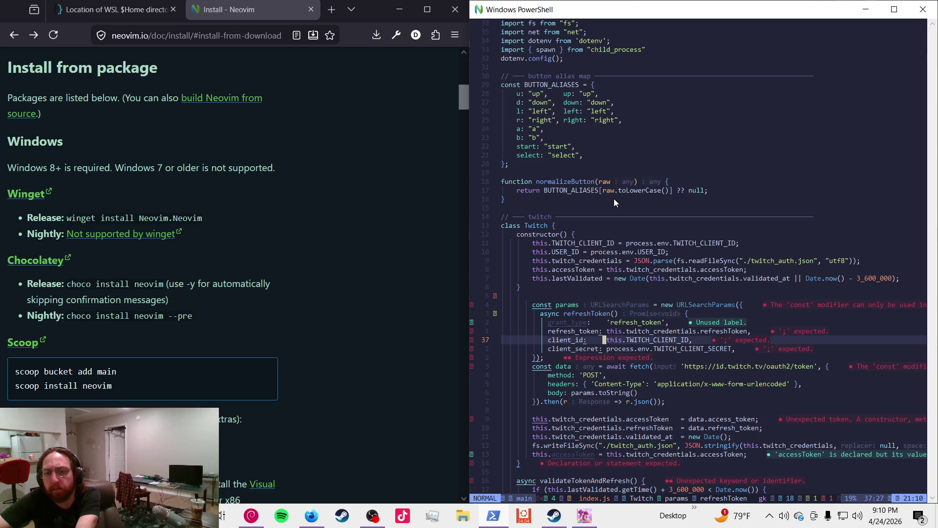
key("k")
key("k")
key("k")
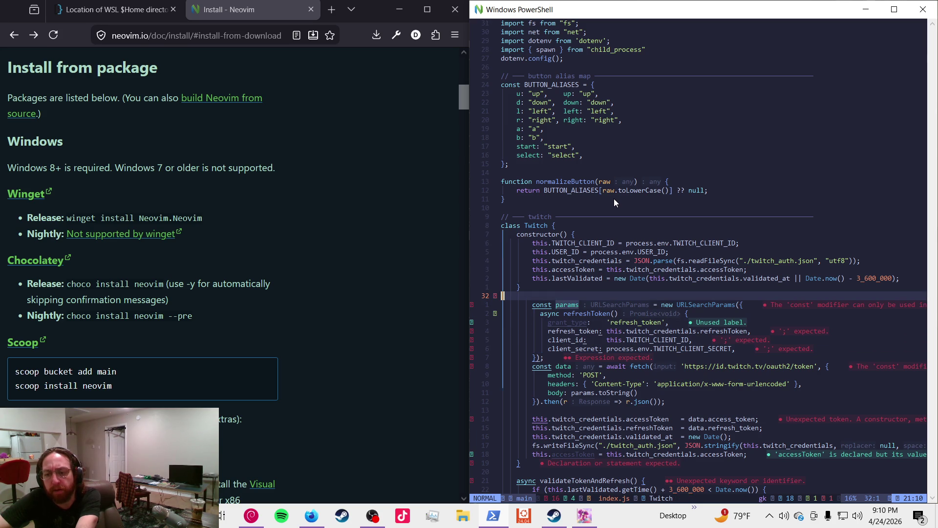
key("k")
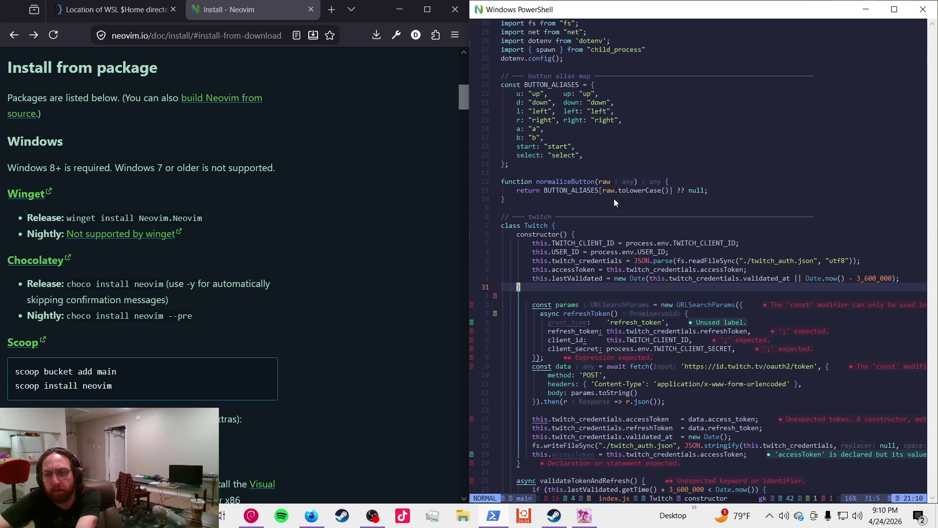
key("j")
key("j")
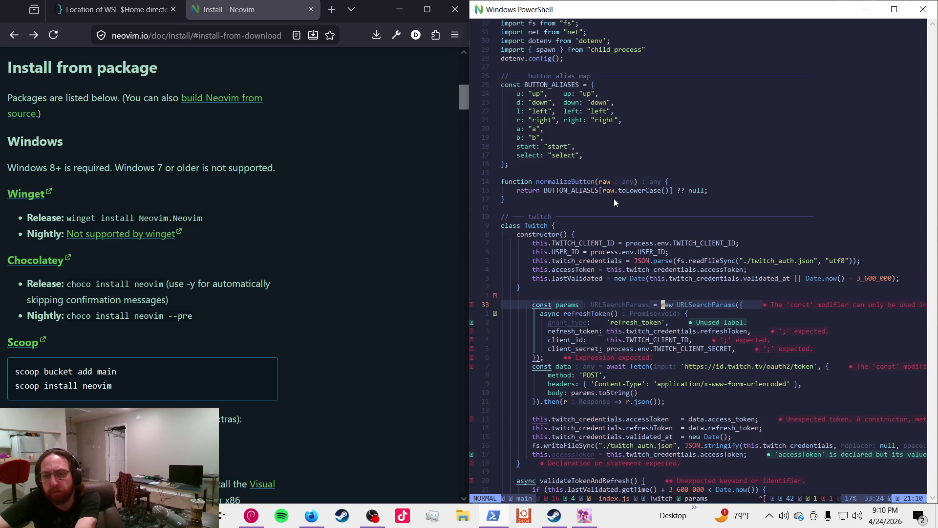
key("k")
key("k")
key("k")
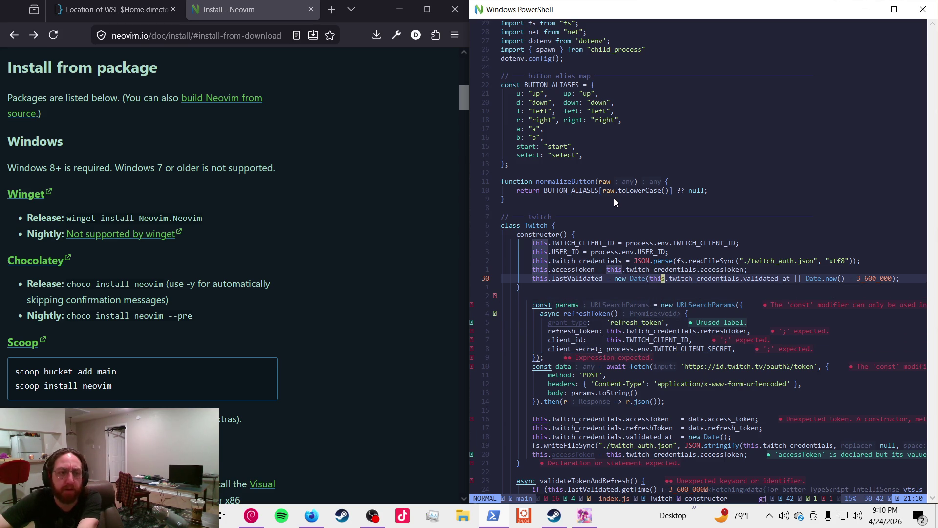
key("0")
key("w")
key("w")
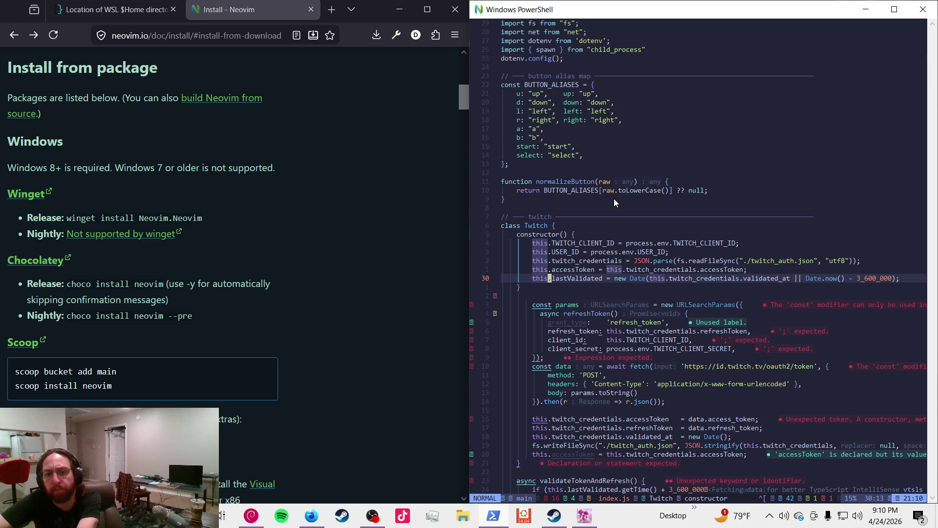
key("g")
key("j")
key("g")
key("j")
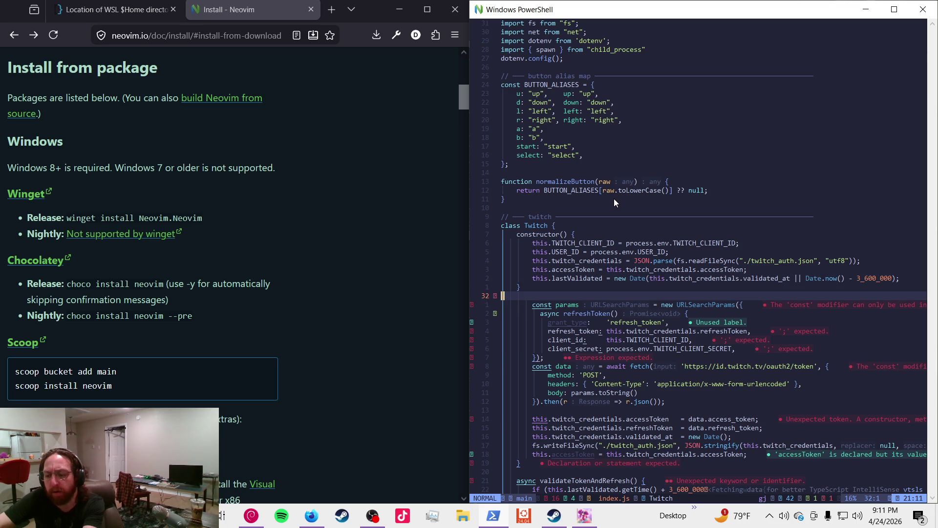
key("G")
key("ctrl+u")
key("ctrl+u")
- Select and copy the const button through if (!button) return lines in handleChatMessage
key("k")
key("k")
key("k")
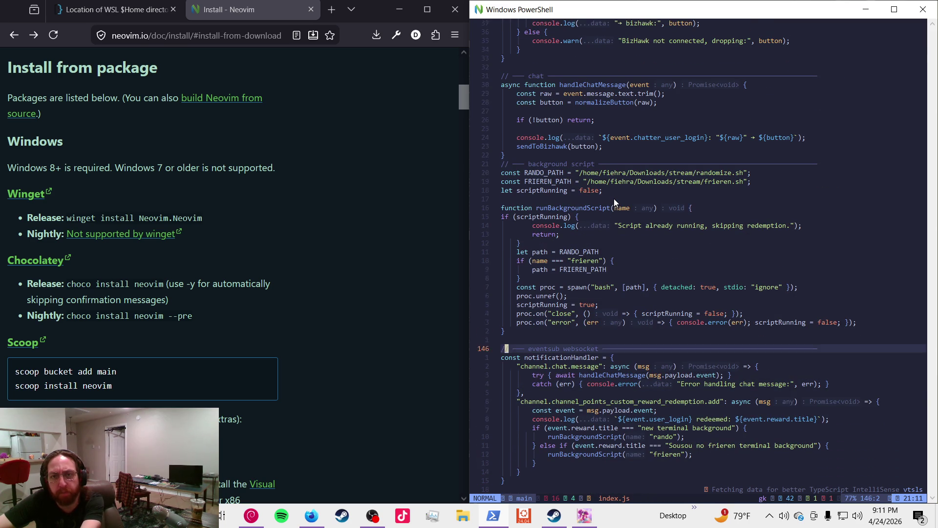
key("w")
key("w")
key("w")
key("j")
key("j")
key("y")
key("y")
key("k")
key("k")
key("k")
key("shift+v")
key("j")
key("j")
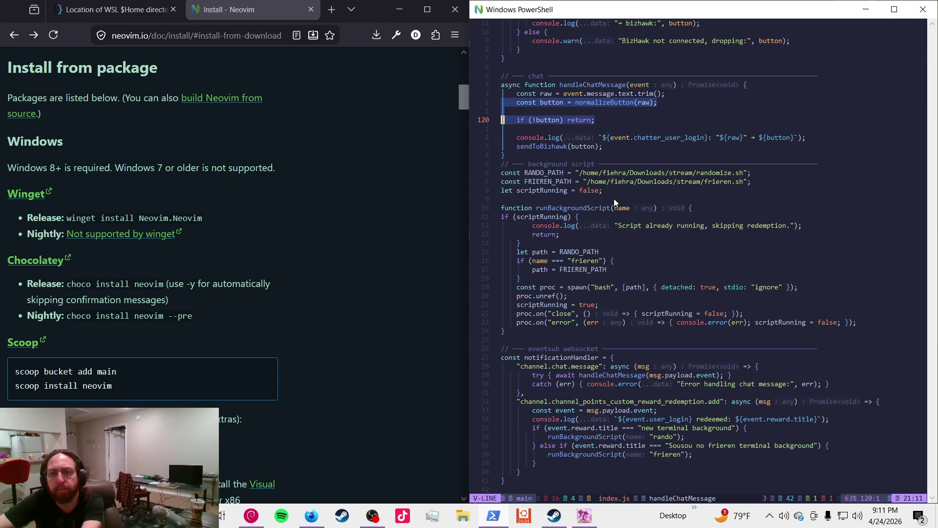
key("y")
key("w")
key("w")
key("w")
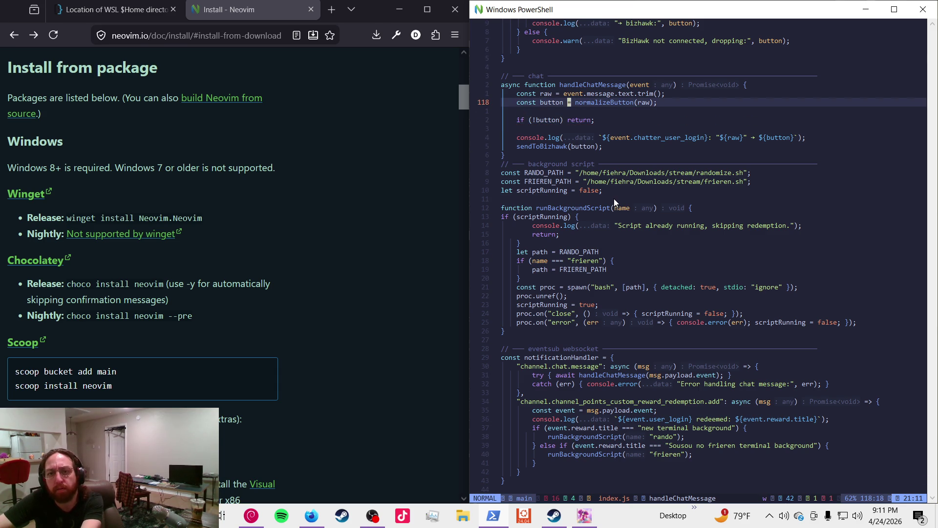
- Check the normalizeButton definition, then delete the selected button lines and save with :w
key("g")
key("d")
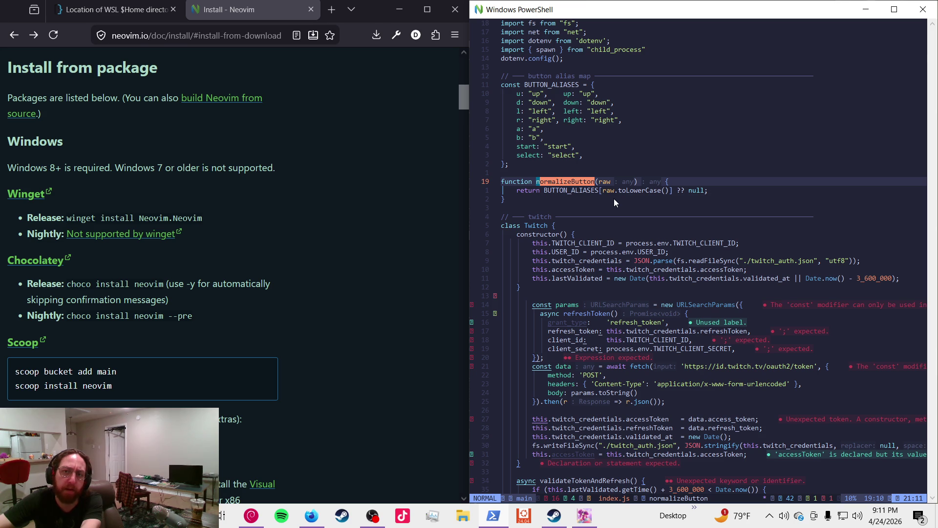
key("ctrl+o")
key("shift+v")
key("j")
key("j")
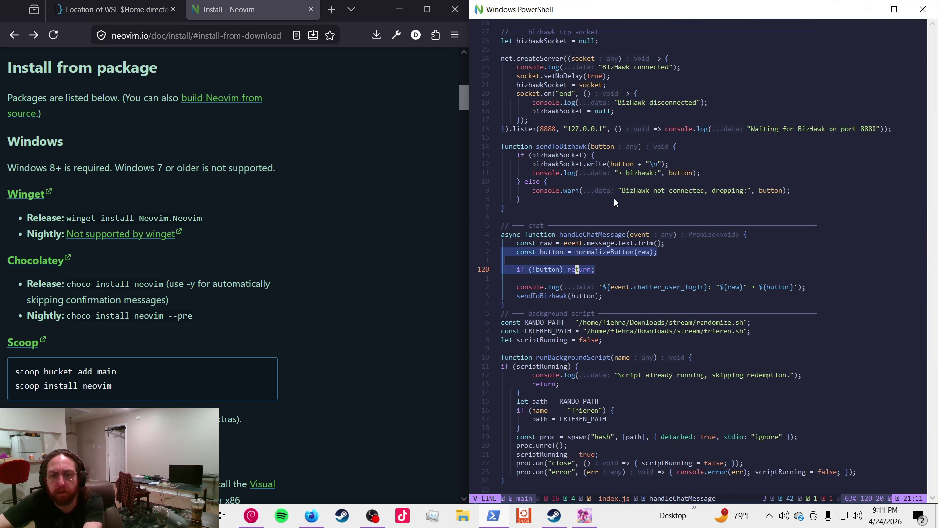
type("d")
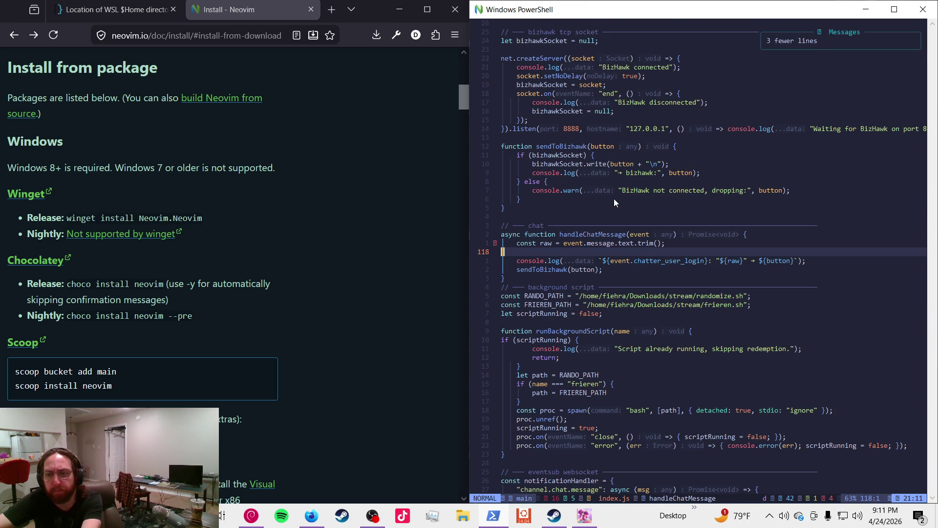
type(":w")
key("Return")
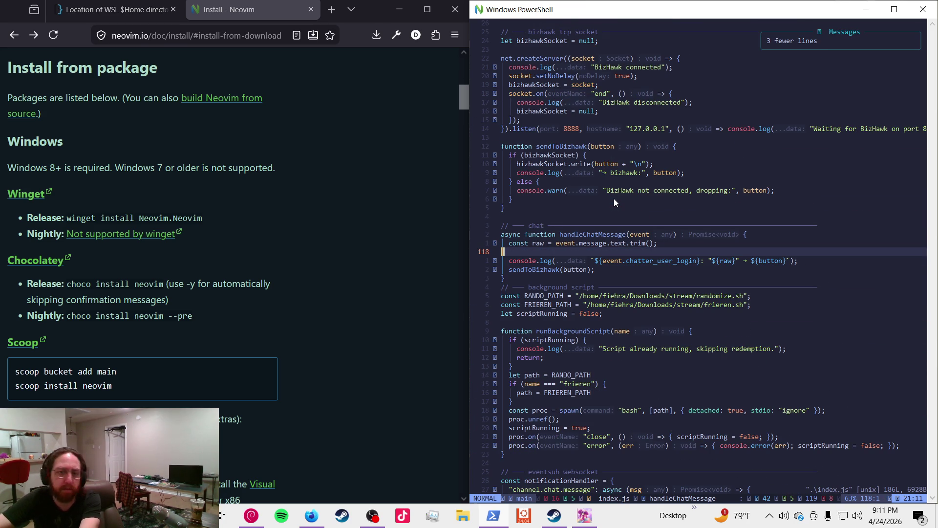
- Search /re for the redemption console.log call, then quit Neovim with :q
type(":wqa")
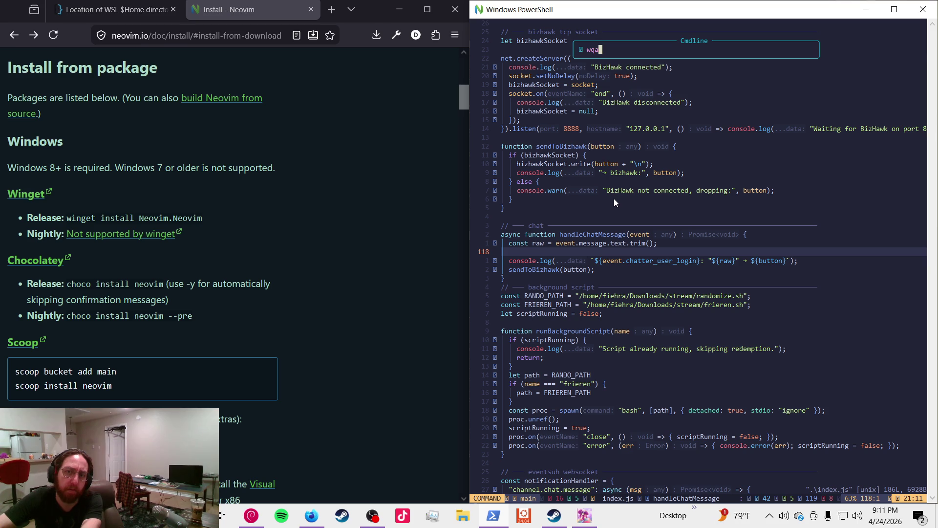
key("Escape")
key("j")
key("j")
key("j")
type("/re")
key("Return")
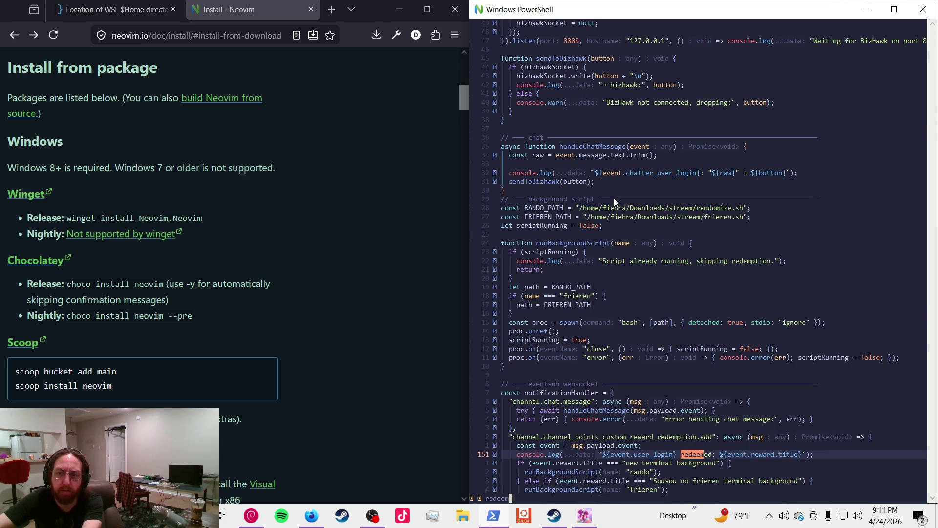
key("j")
key("j")
key("j")
key("k")
key("k")
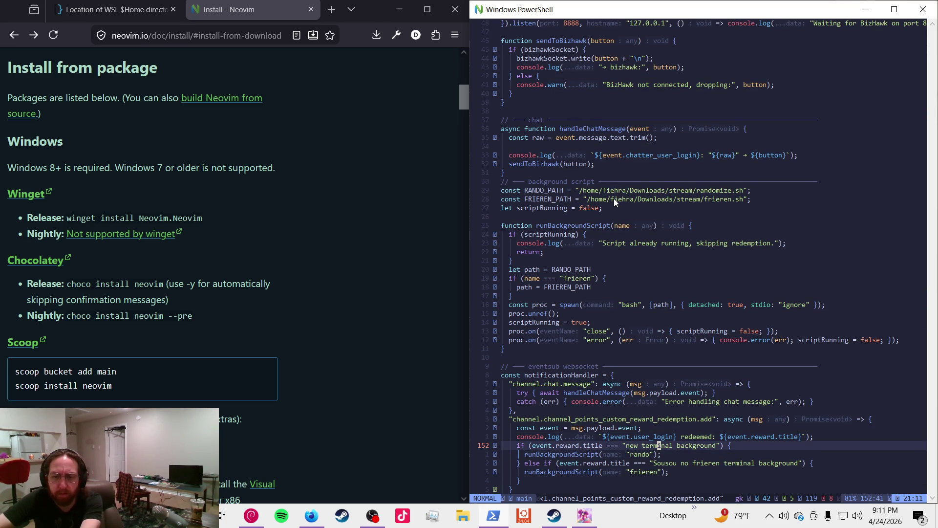
key("asciicircum")
key("w")
key("w")
key("w")
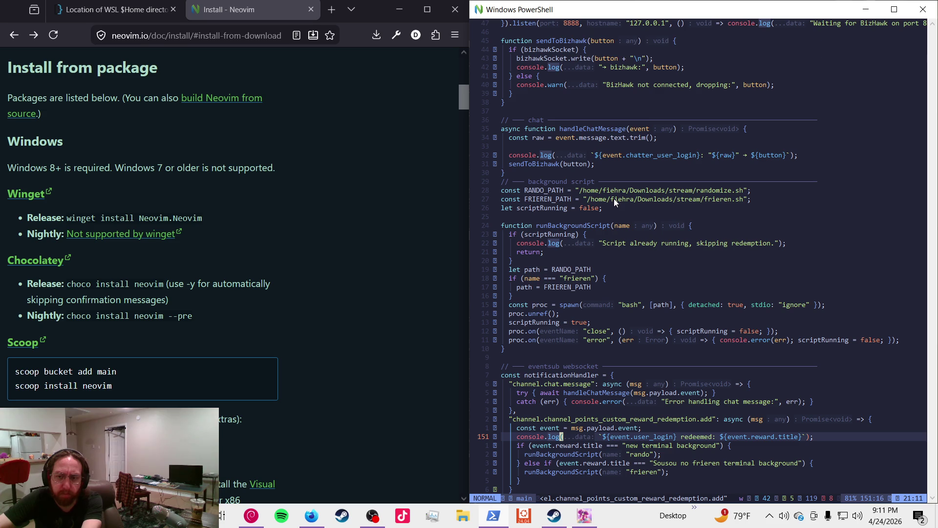
type(":q")
key("Return")
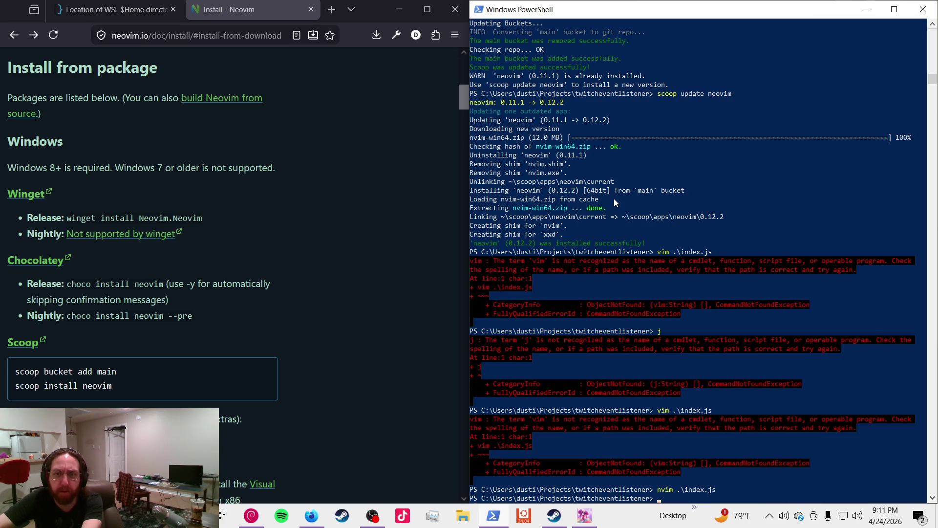
type("cl")
- Clear the console and run npm run start, which fails with a SyntaxError at index.js:33
key("Return")
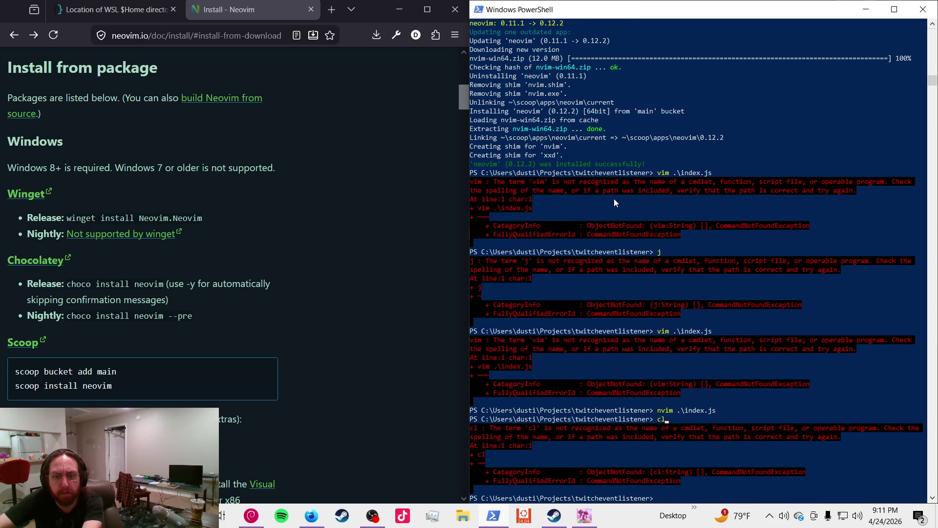
type("s")
key("Return")
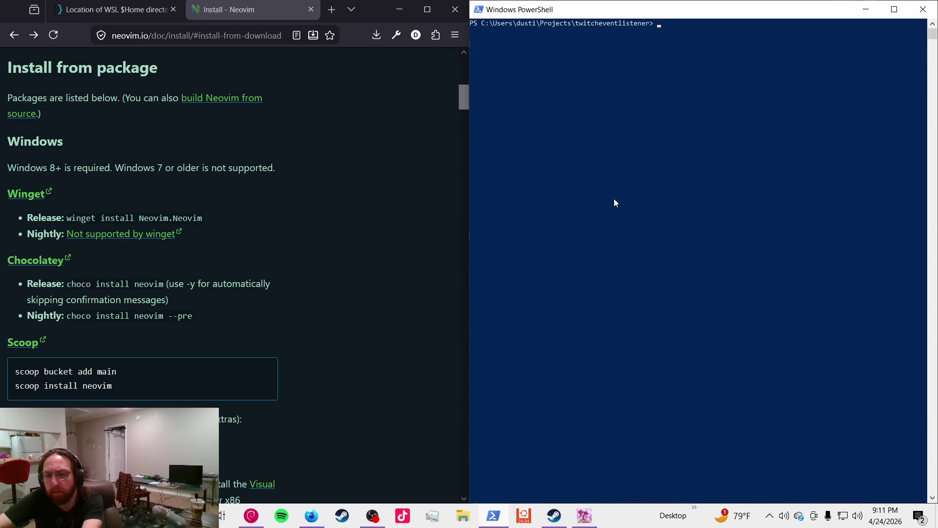
type("npm run start")
key("Return")
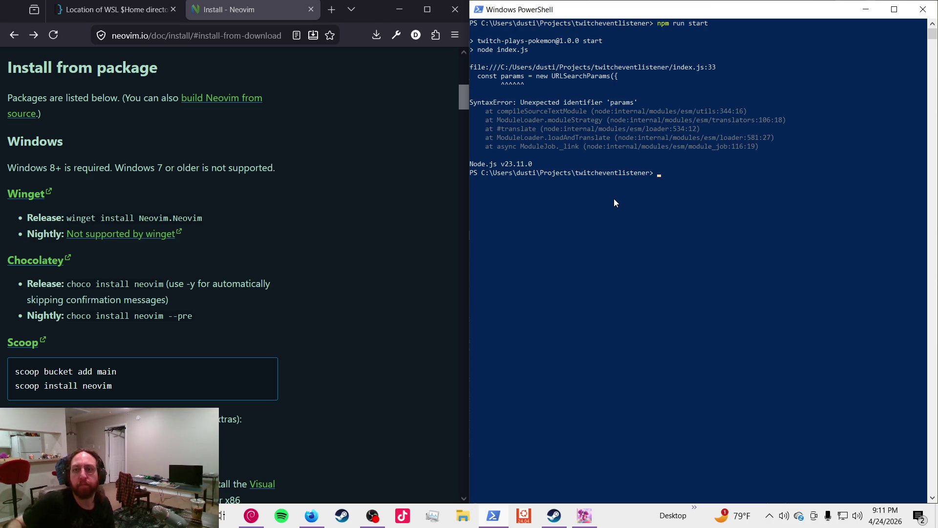
- Reinstall the packages with npm i and reopen .\index.js
type("npm i")
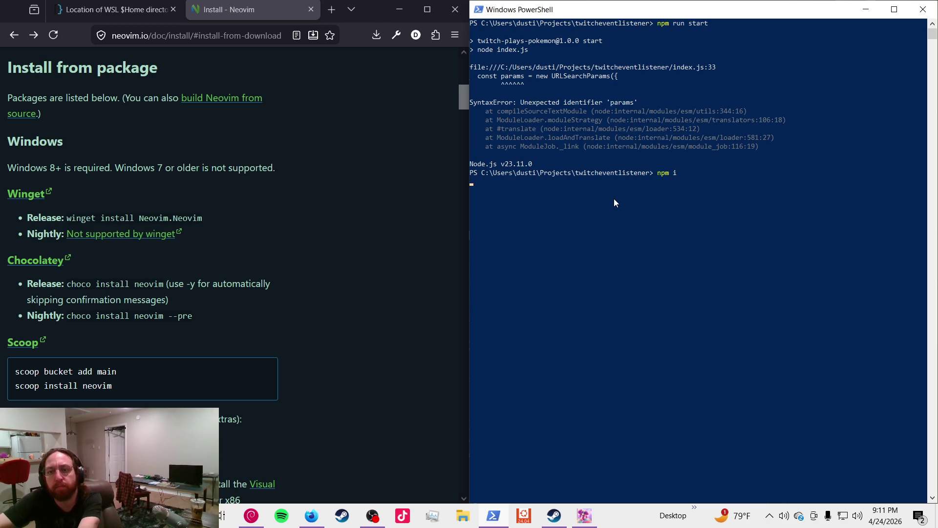
key("Return")
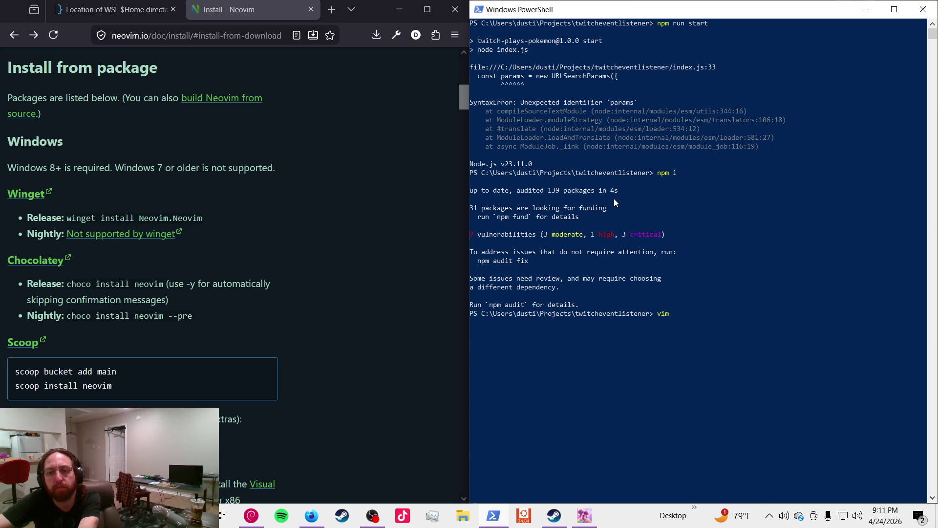
type(".\\index.js")
key("Return")
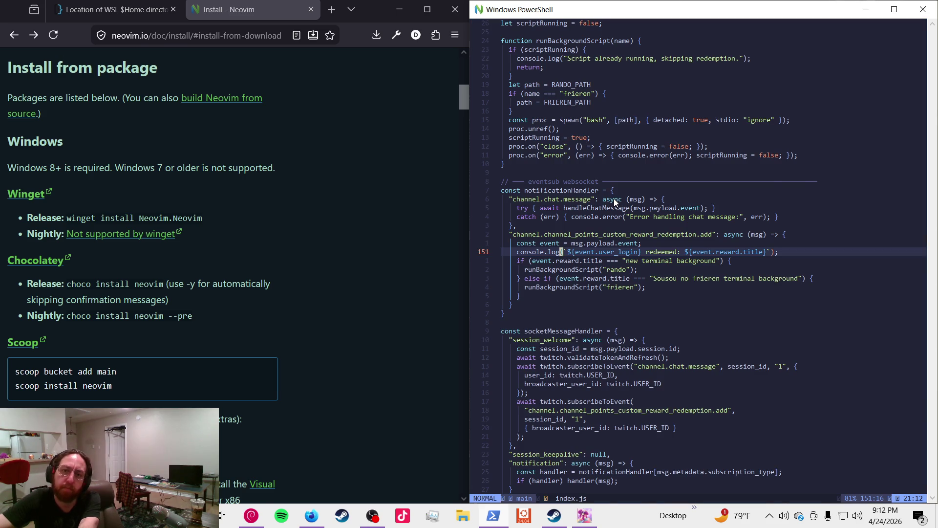
- Quit all editor windows with :qa
key("k")
key("k")
key("k")
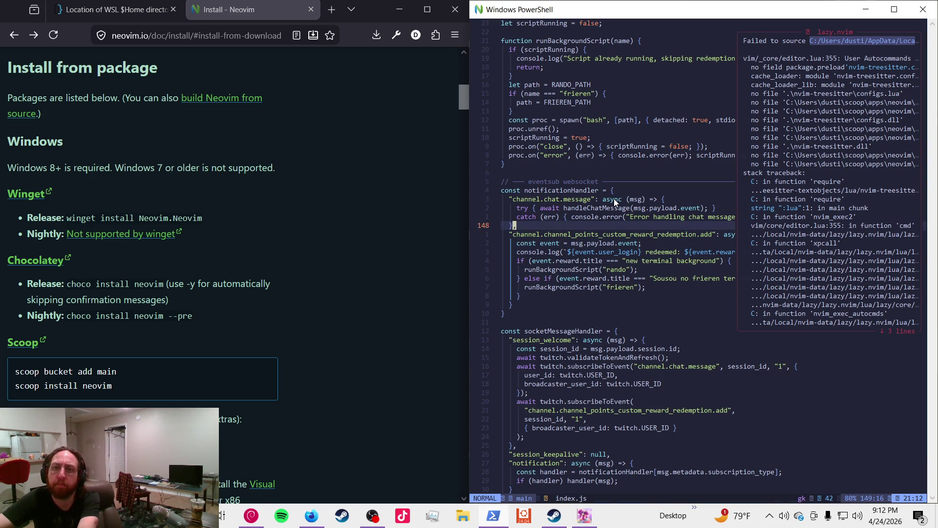
type(":qa")
key("Return")
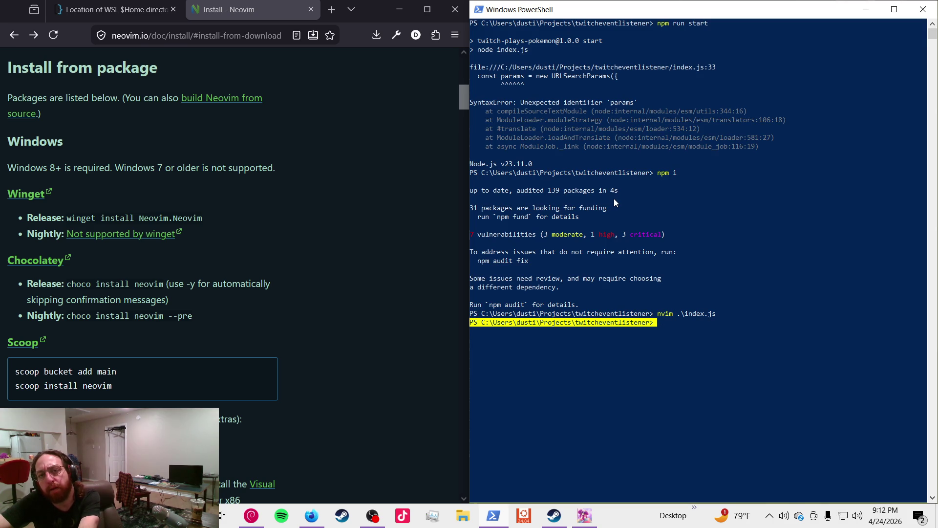
- Launch nvim .\index.js from the project prompt
type("vi")
key("BackSpace")
key("BackSpace")
key("BackSpace")
type("n")
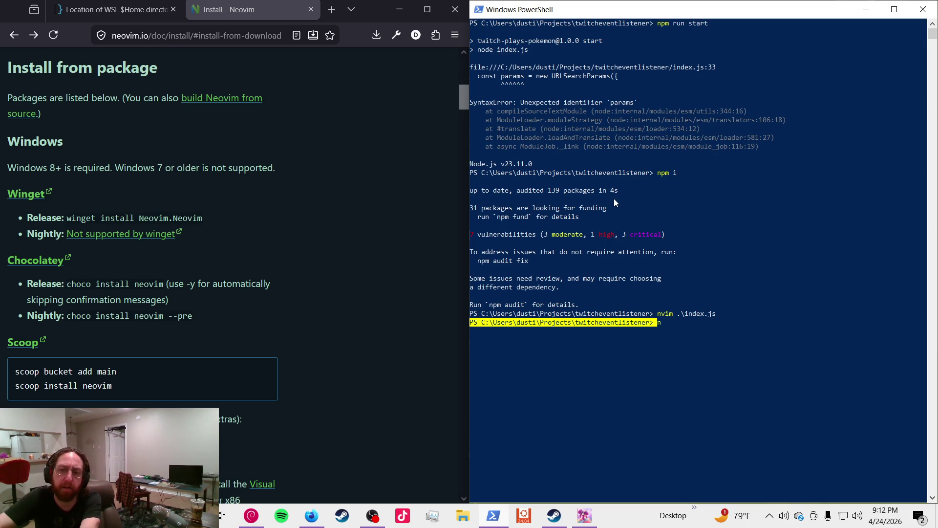
type("vim ")
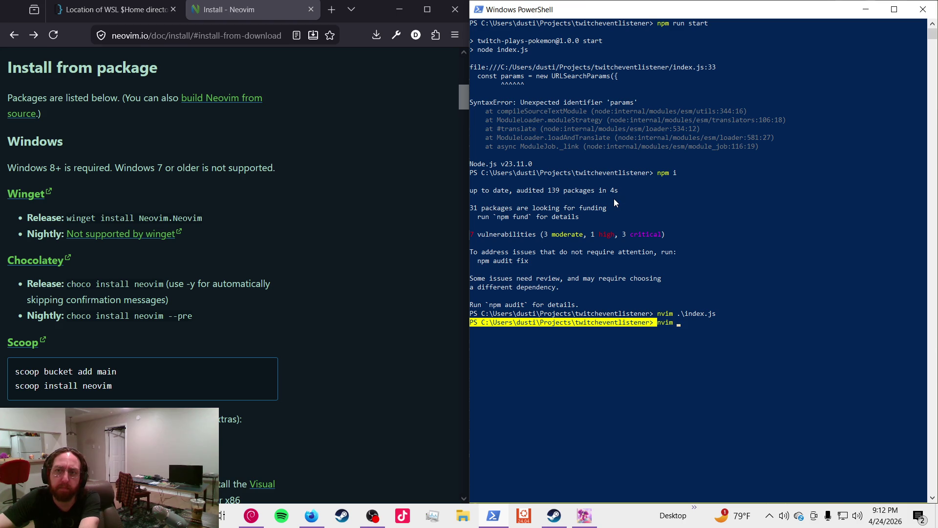
type(".\\index.js")
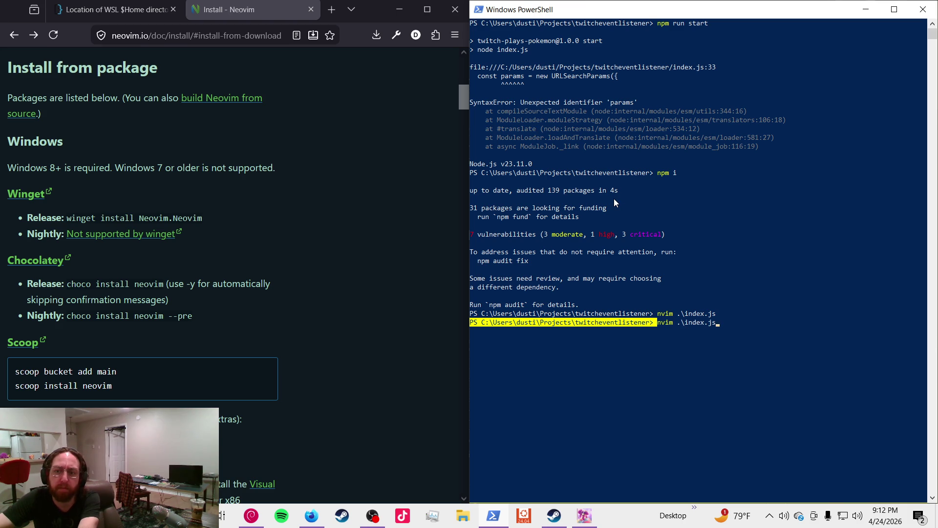
key("Return")
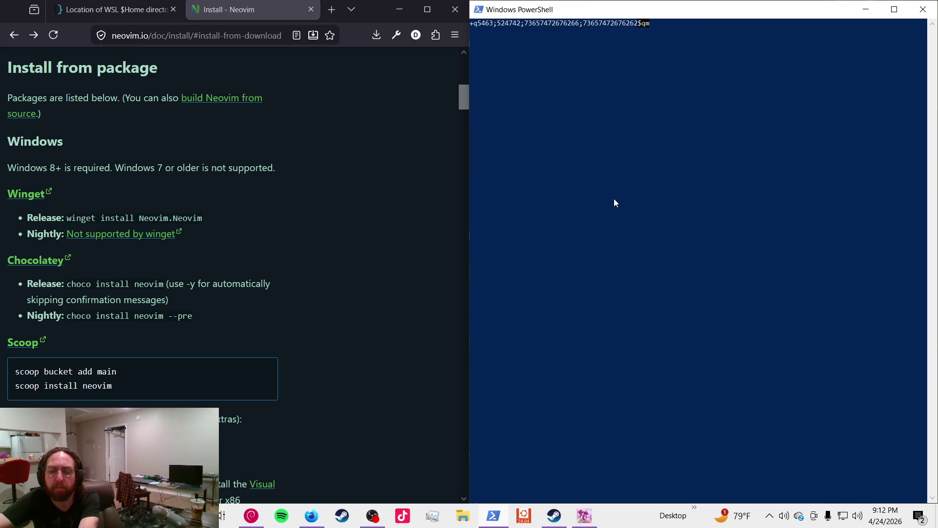
- Dismiss the startup error messages and jump to line 33 with :33
key("Return")
key("q")
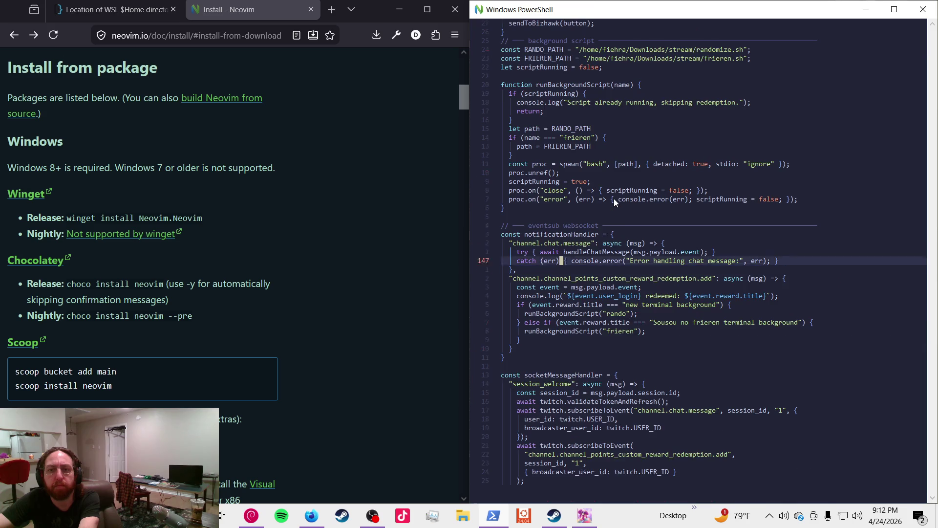
key("g")
key("g")
type("j:33")
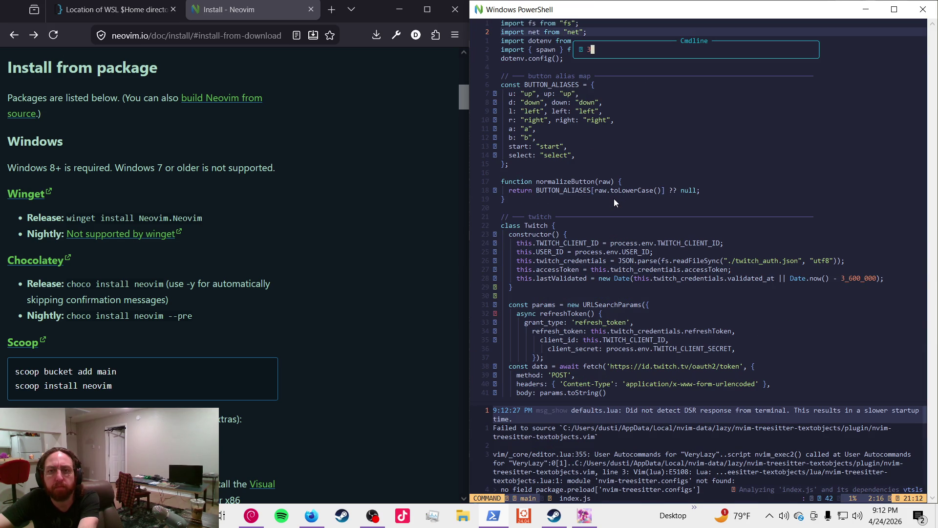
key("Return")
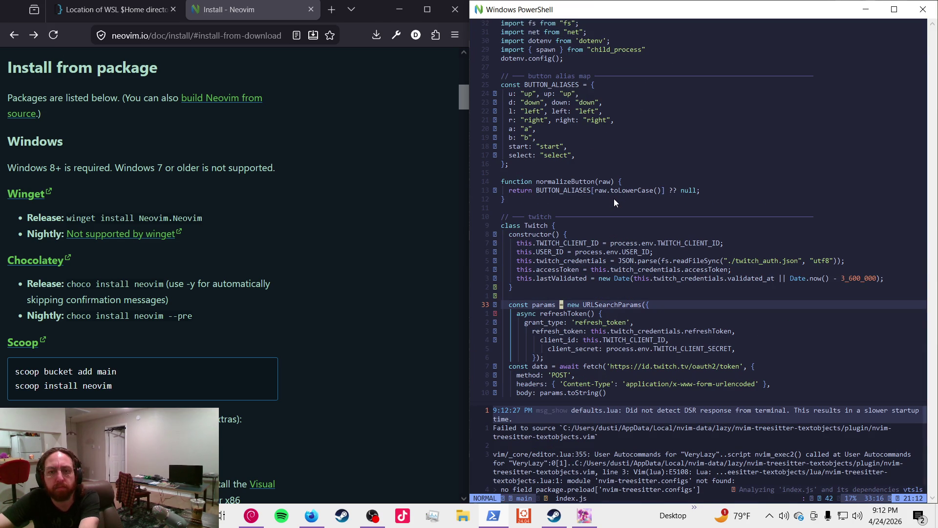
- Inspect the Twitch constructor around line 33, then open a cmd terminal pane below the code
key("g")
key("k")
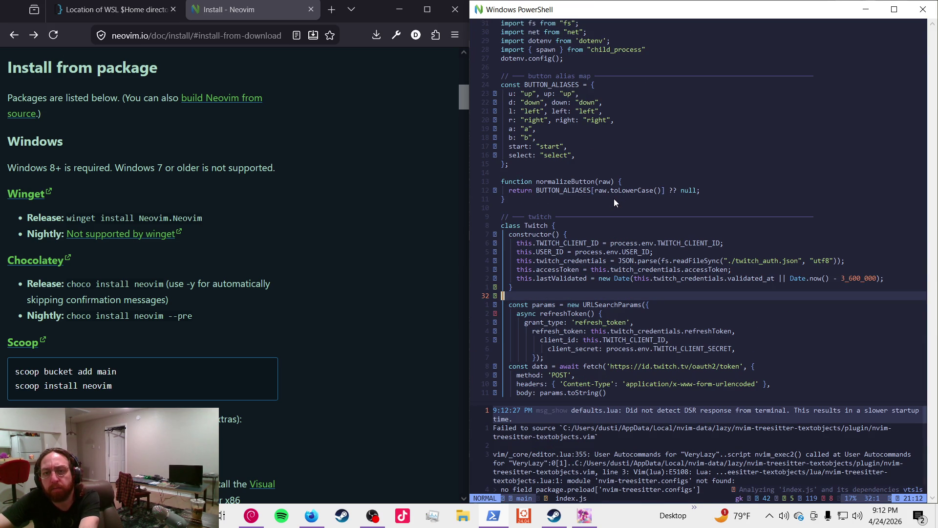
key("k")
key("k")
key("k")
key("j")
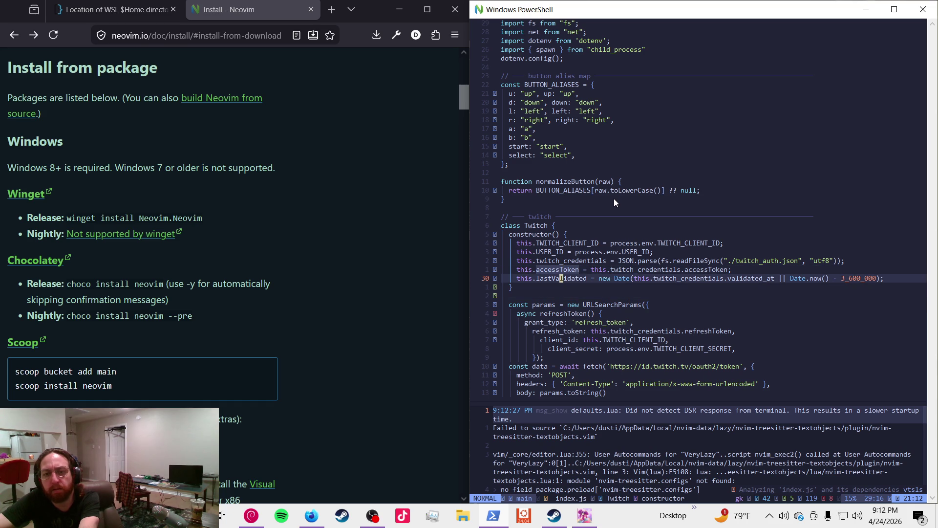
key("ctrl+o")
key("ctrl+i")
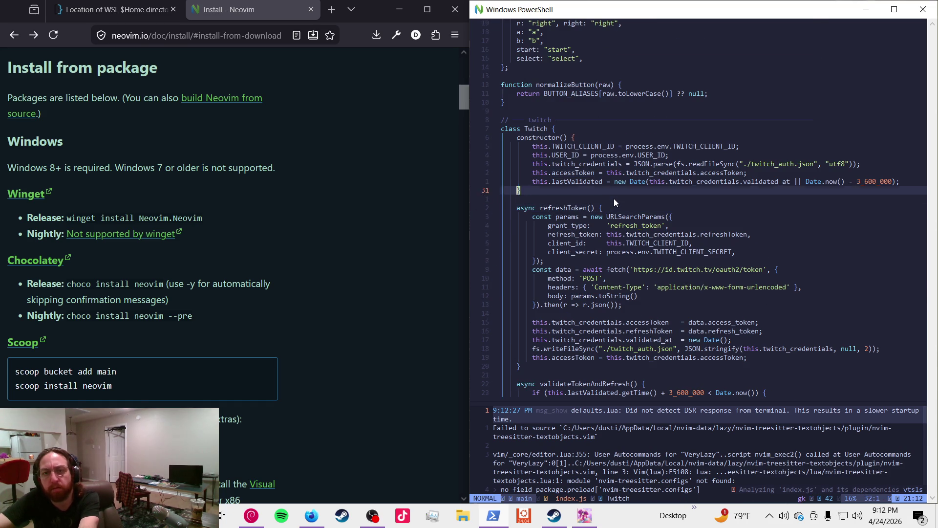
key("ctrl+backslash")
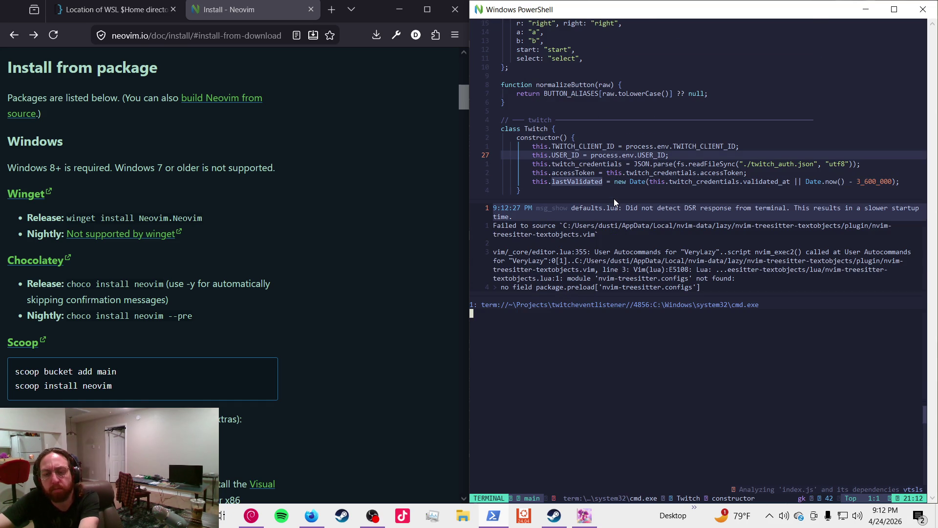
- Check git status and review the uncommitted changes with git diff index.js
type("git status")
key("Return")
type("git diff index.js")
key("Return")
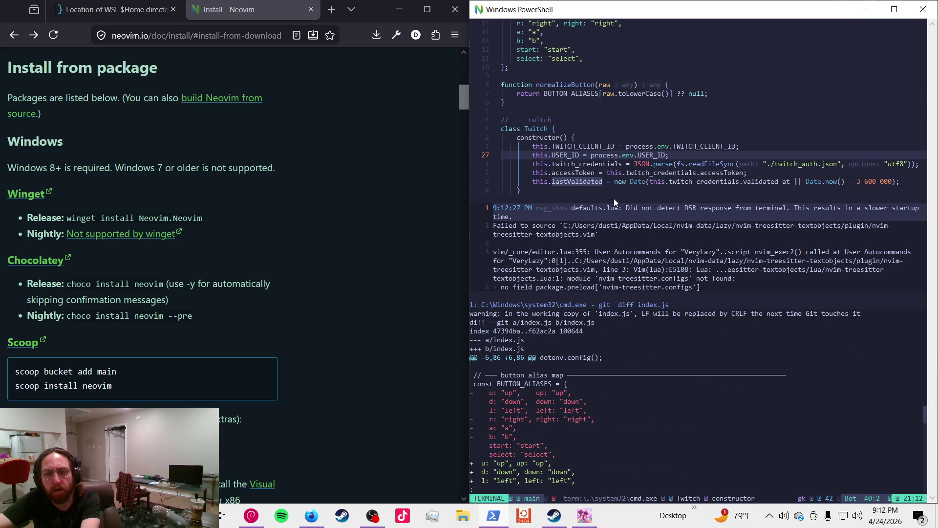
key("j")
key("j")
key("j")
key("j")
key("j")
key("j")
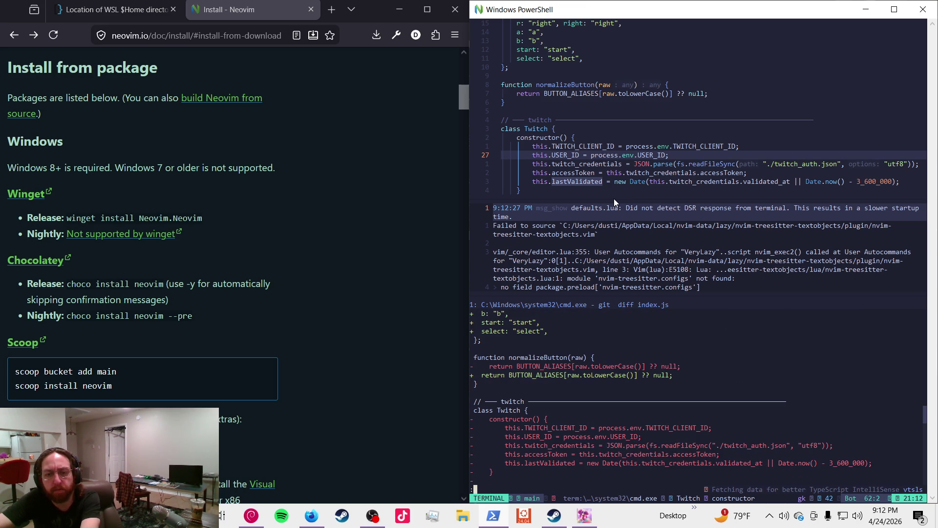
key("d")
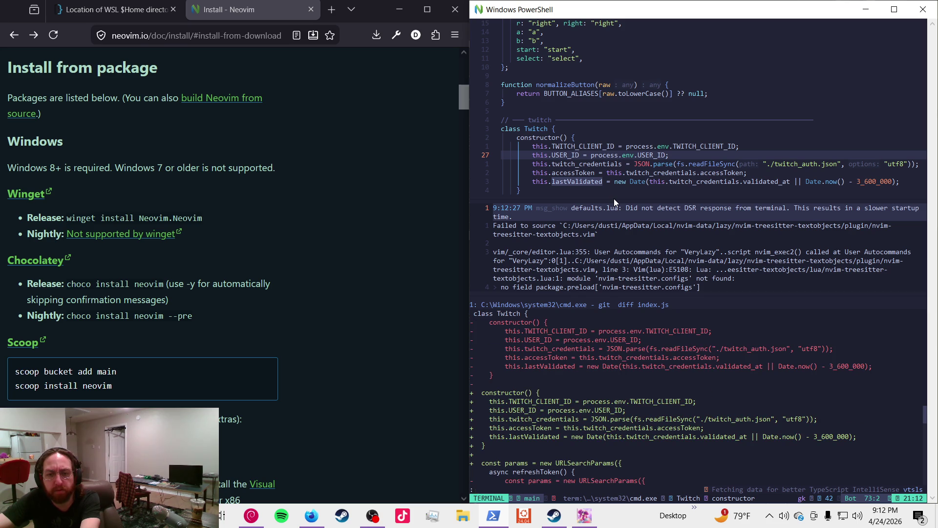
key("ctrl+d")
key("ctrl+d")
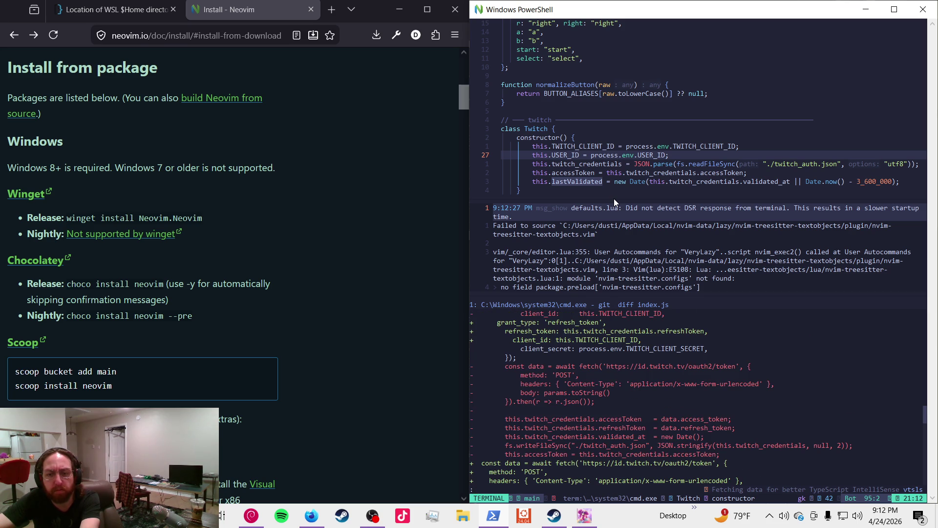
type("q")
type("co .")
key("Return")
- Discard the changes to index.js with git checkout . and confirm with git status
type("npm run start")
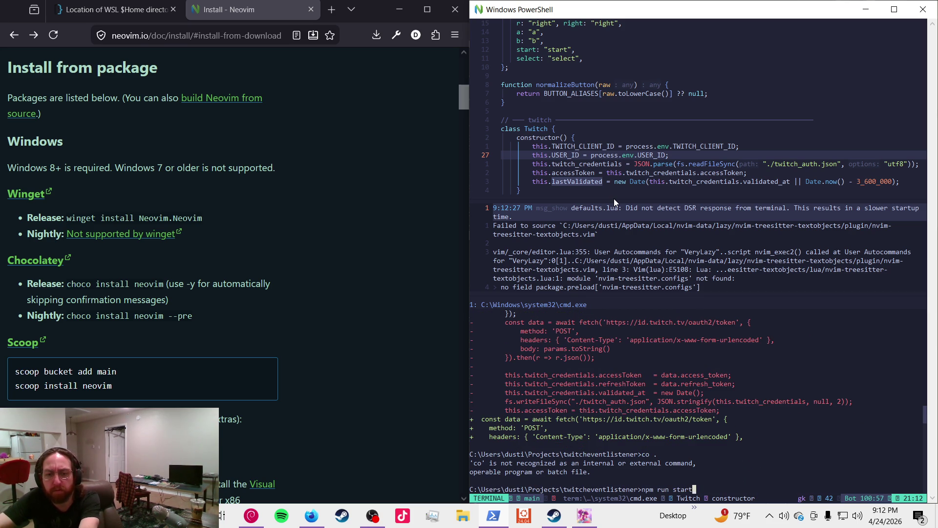
key("BackSpace")
key("BackSpace")
key("BackSpace")
key("BackSpace")
key("BackSpace")
key("BackSpace")
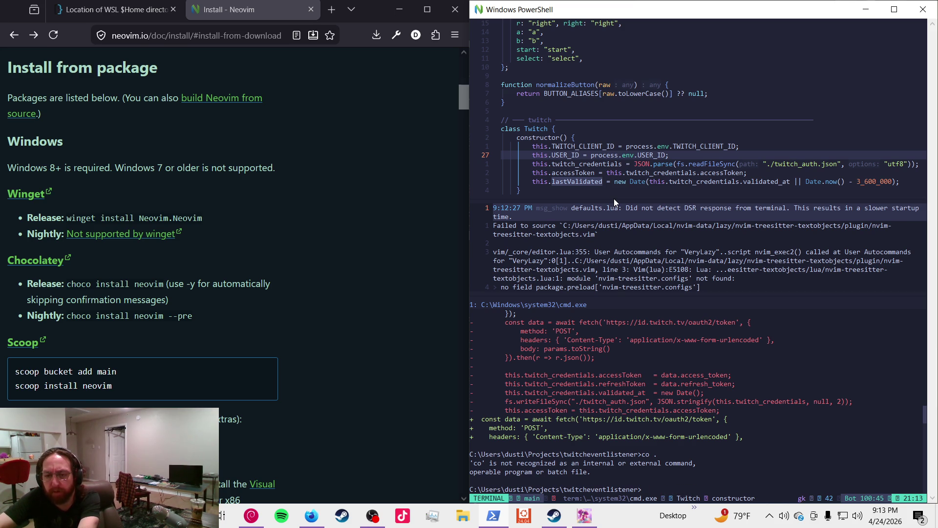
key("BackSpace")
key("BackSpace")
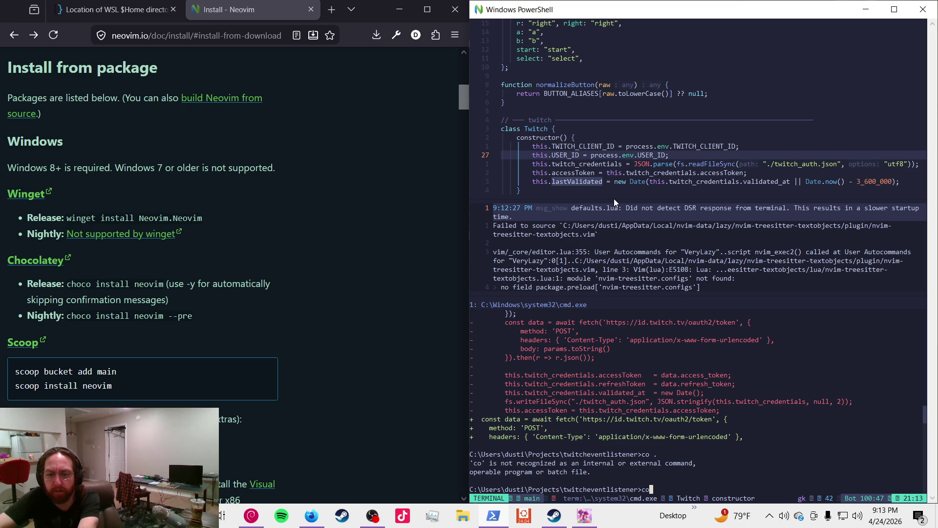
type("git checkout -")
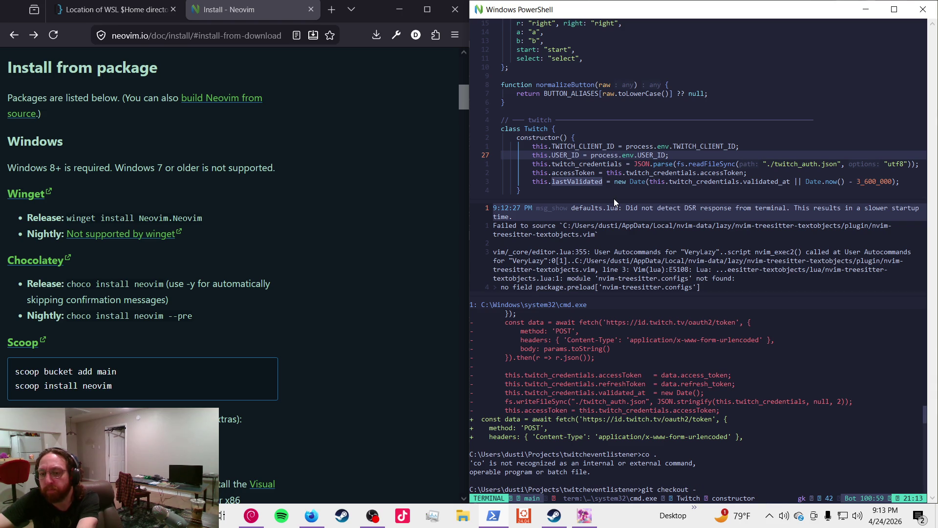
key("BackSpace")
type(".")
key("Return")
type("git sta")
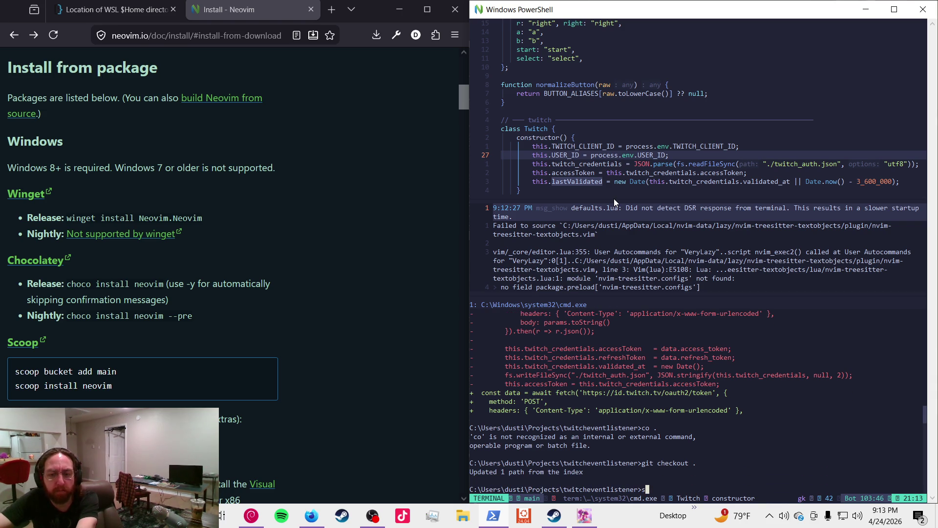
type("tus")
key("Return")
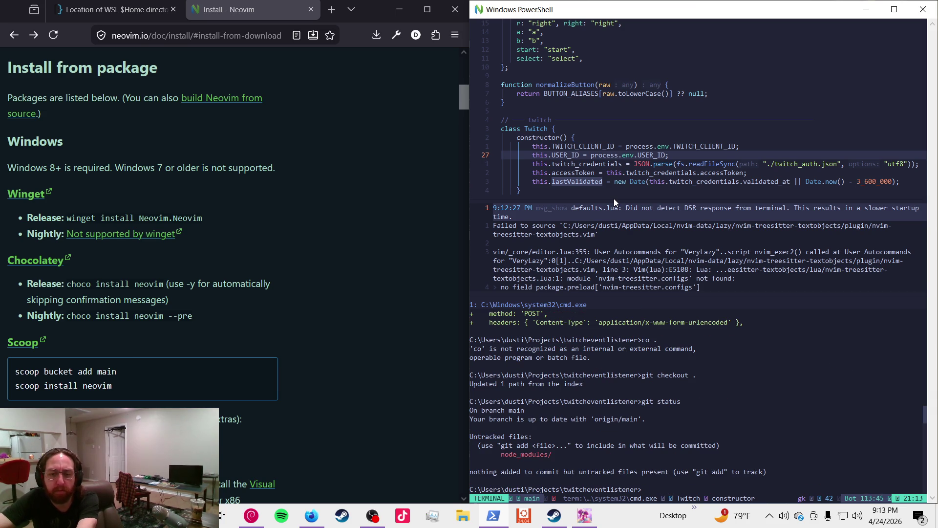
- Run npm run start until it subscribes to chat and reward events, then interrupt with Ctrl+C
type("npm ru")
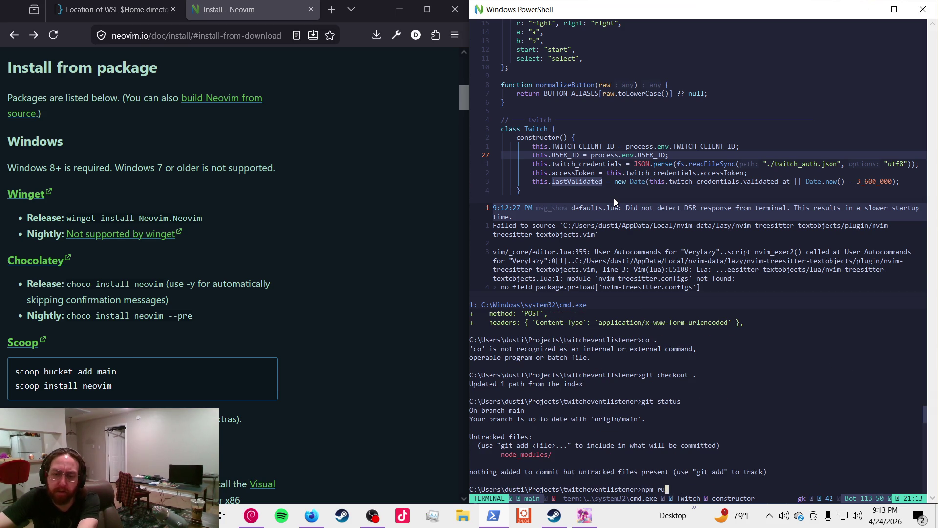
type("n start")
key("Return")
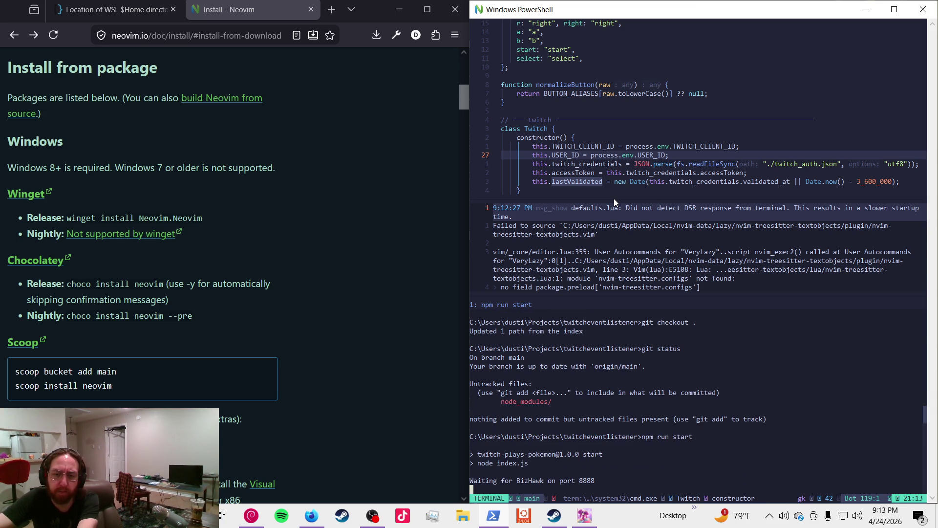
key("ctrl+c")
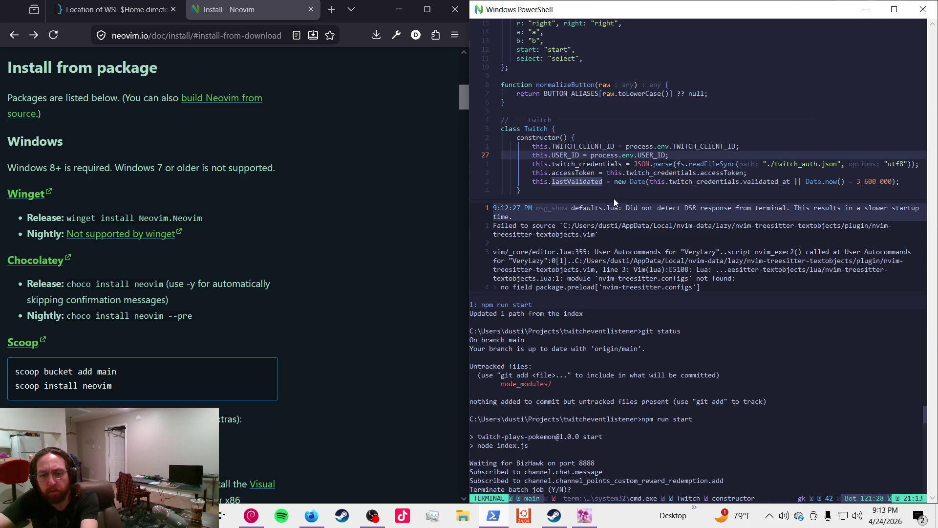
- Confirm terminating the batch job with y and open index.js with nvim
type("y")
key("Return")
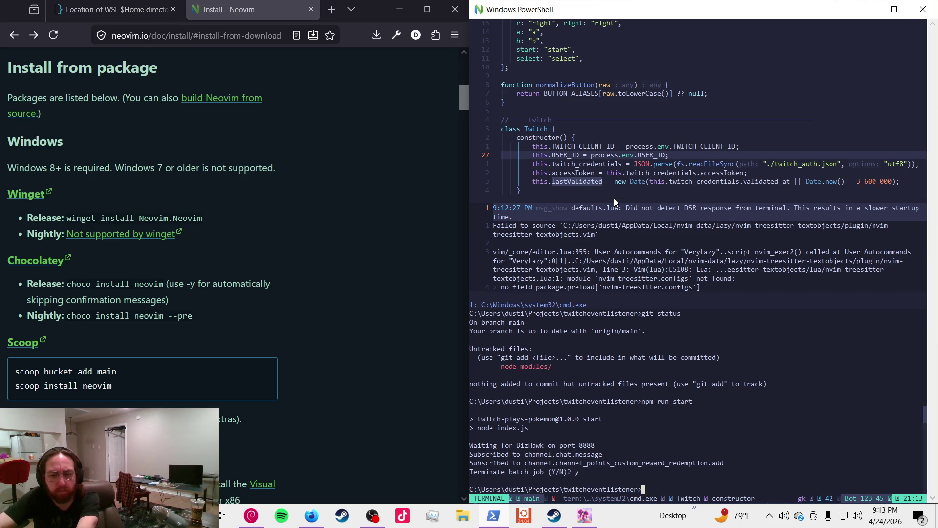
type("vnvim  index.js")
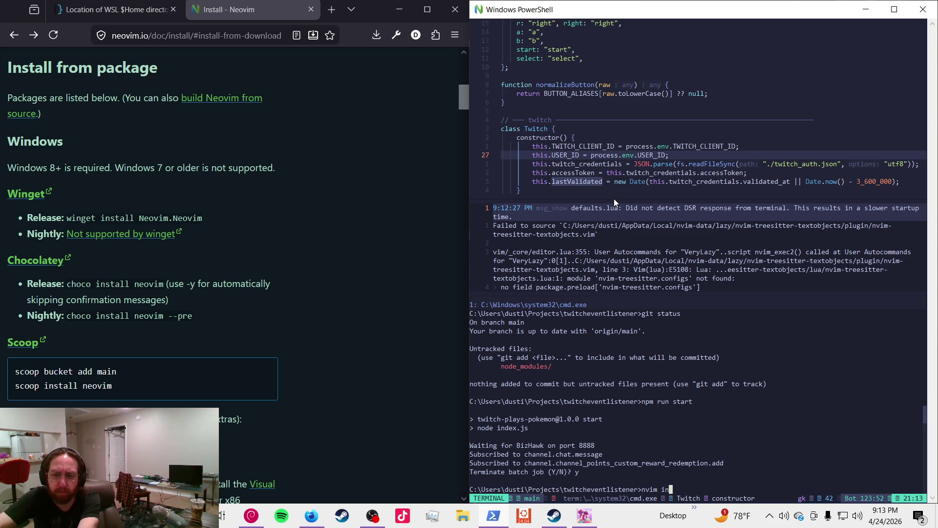
key("Return")
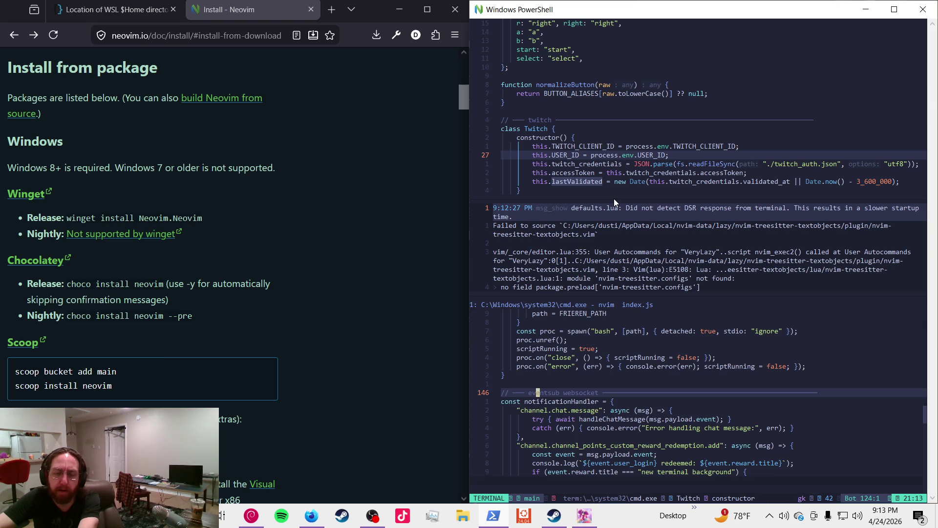
- Move the if (handler) line above const handler at the end of index.js
key("j")
key("j")
key("j")
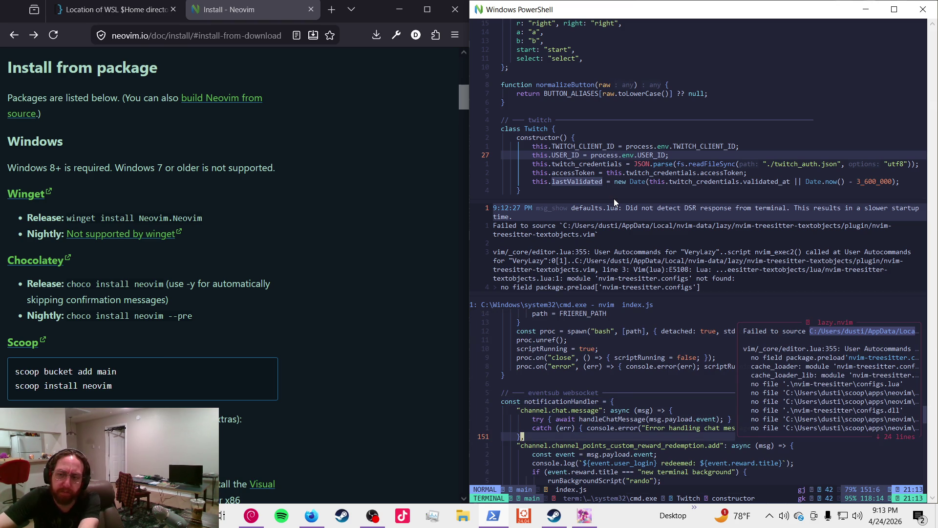
key("j")
key("j")
key("j")
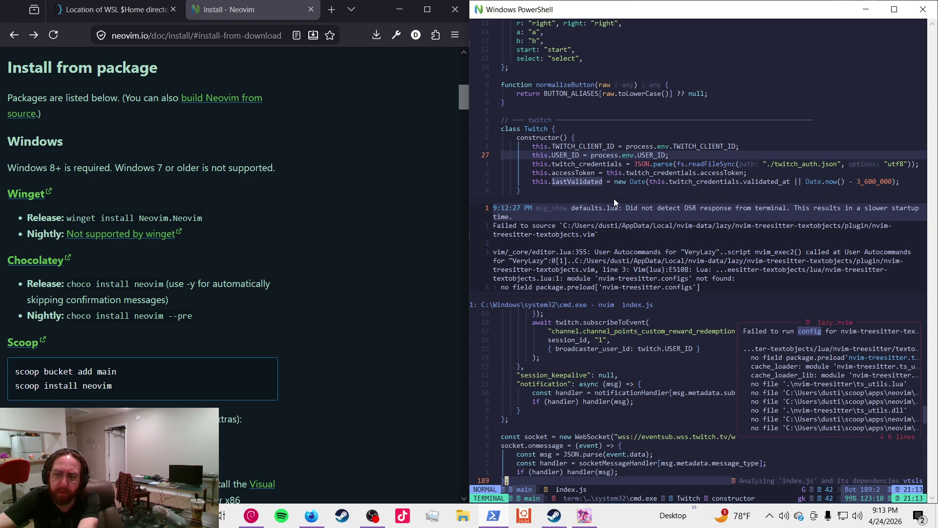
key("k")
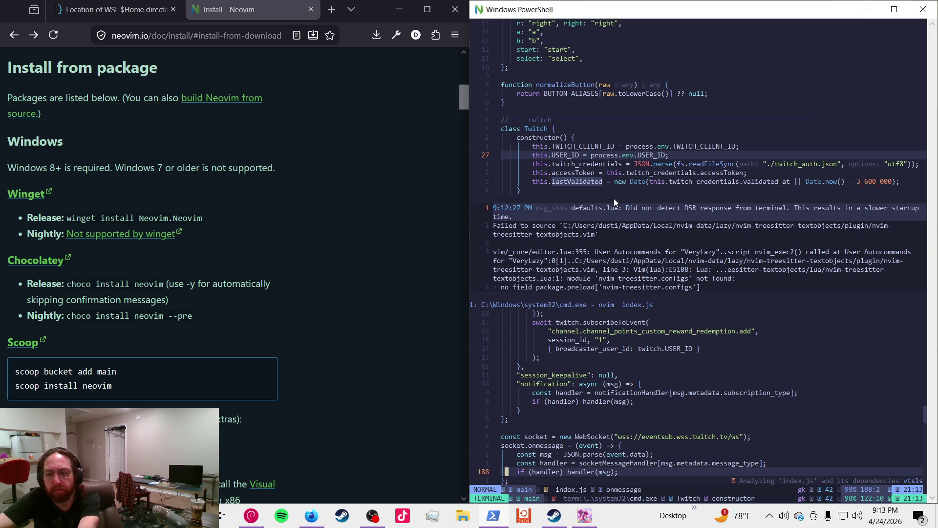
key("alt+k")
key("k")
key("k")
key("k")
key("k")
key("k")
key("k")
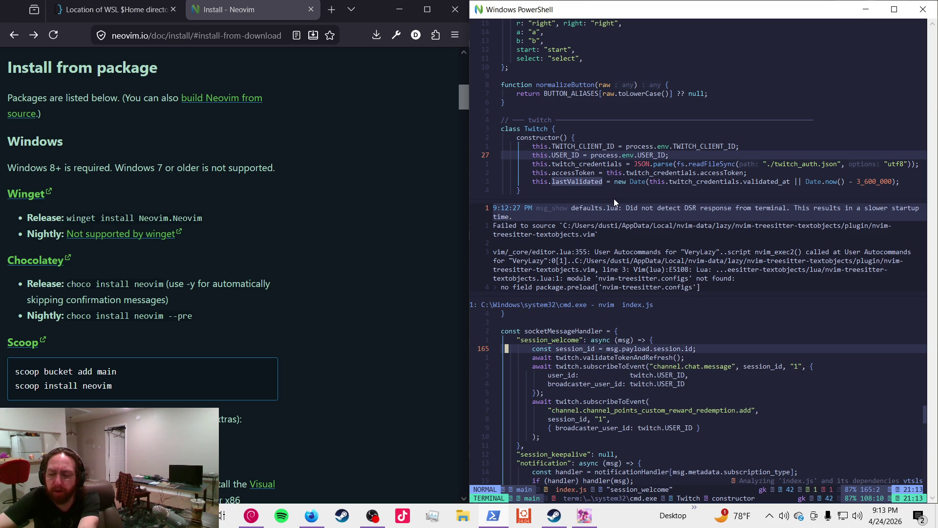
- Page through the socket handlers, reward handler and session_welcome up to handleChatMessage
key("ctrl+d")
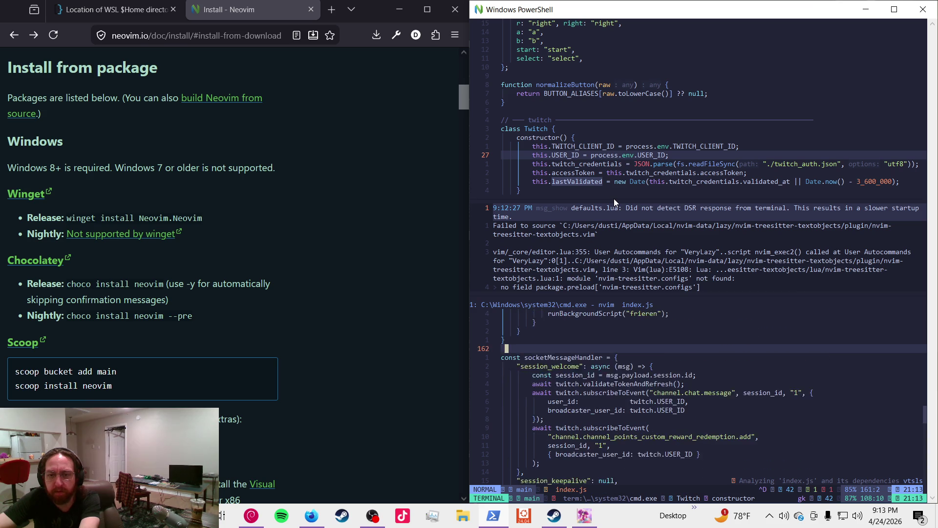
key("ctrl+u")
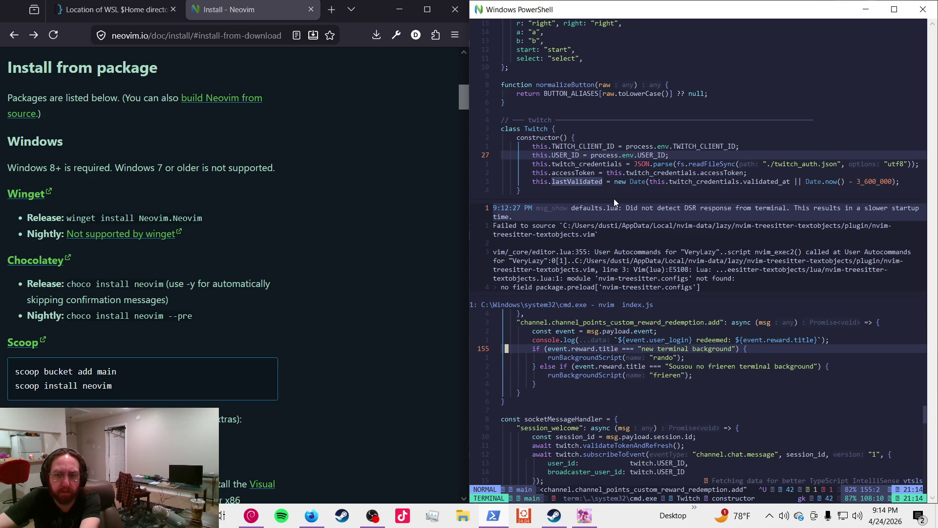
key("ctrl+u")
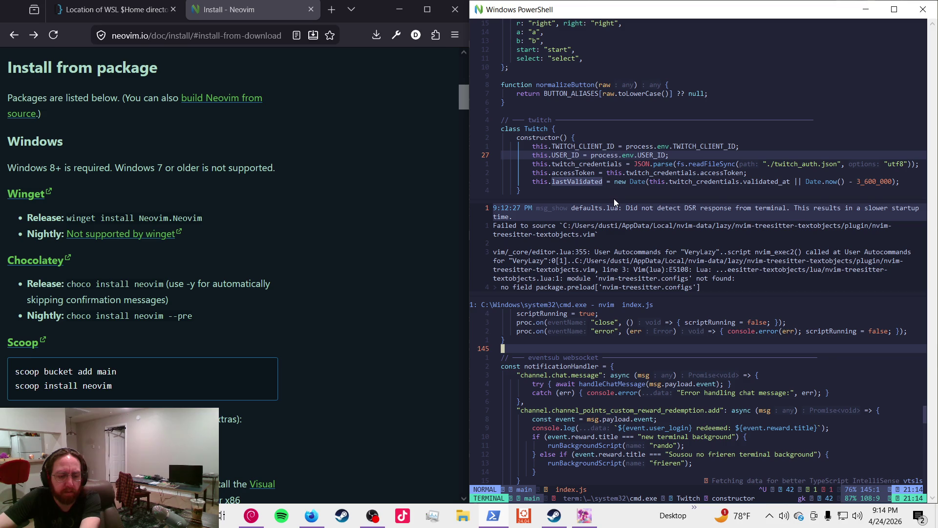
key("ctrl+d")
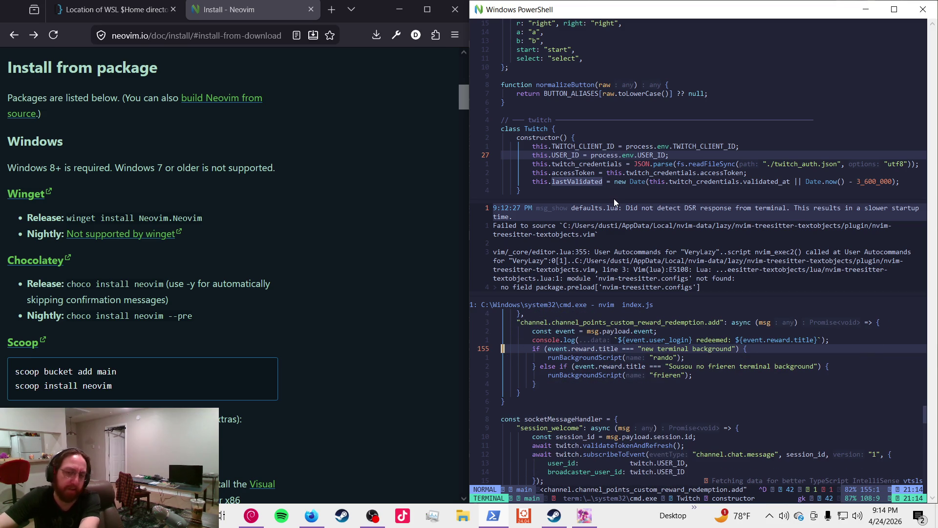
key("ctrl+d")
key("ctrl+d")
key("ctrl+d")
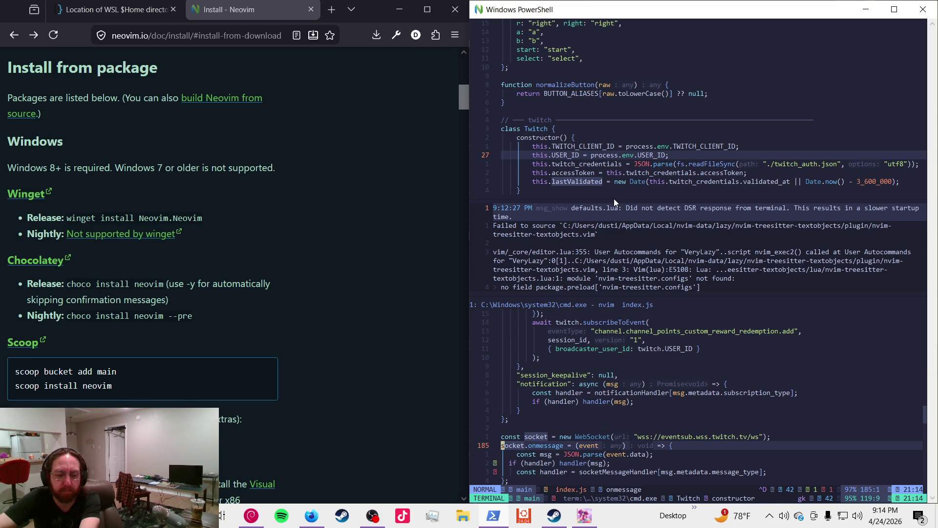
key("ctrl+u")
key("ctrl+u")
key("ctrl+u")
key("ctrl+u")
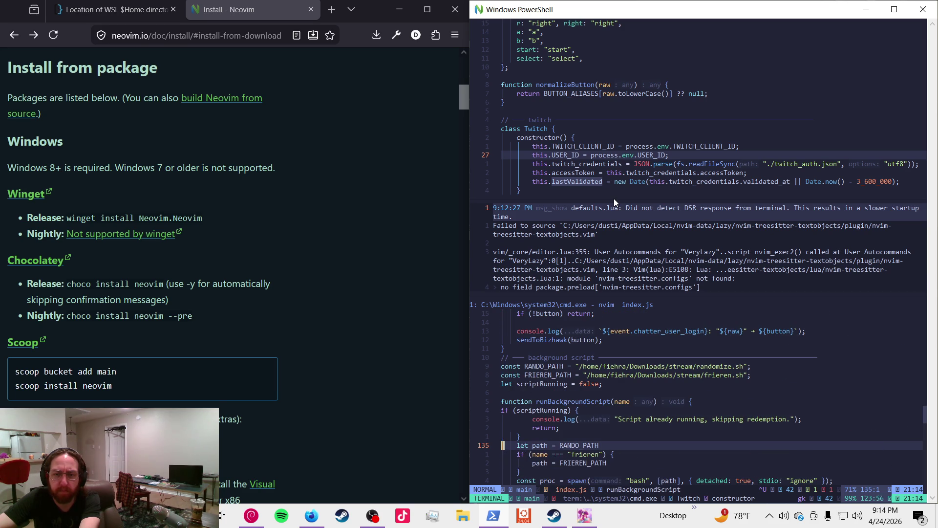
key("ctrl+u")
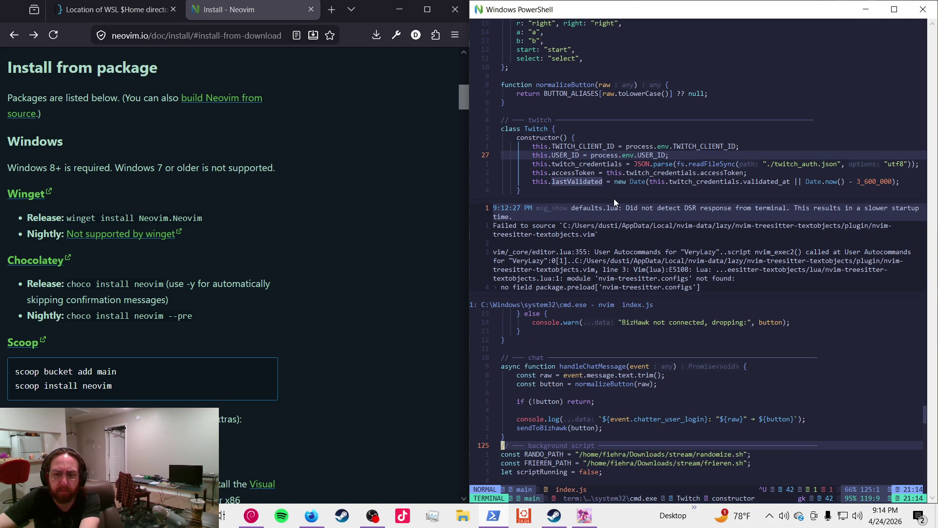
key("ctrl+u")
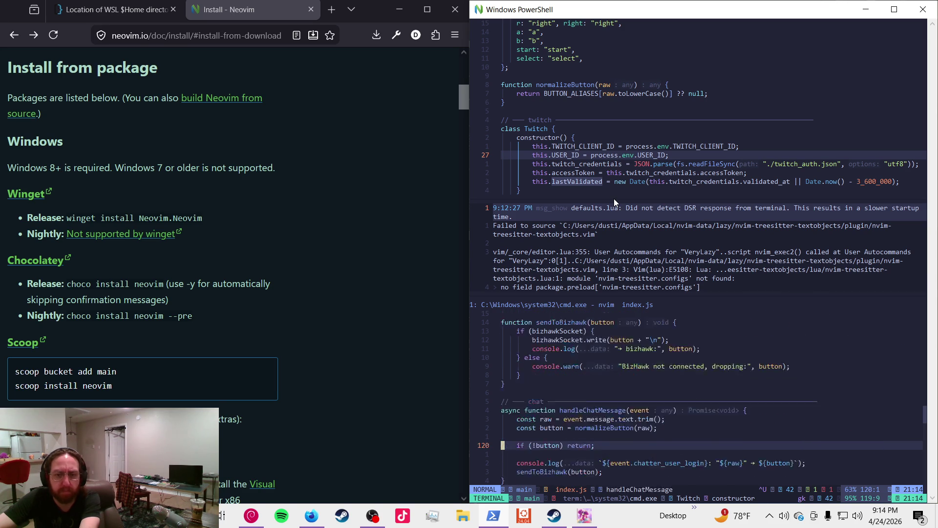
- Page through sendToBizhawk, subscribeToEvent, refreshToken and the Twitch constructor
key("ctrl+u")
key("ctrl+u")
key("ctrl+u")
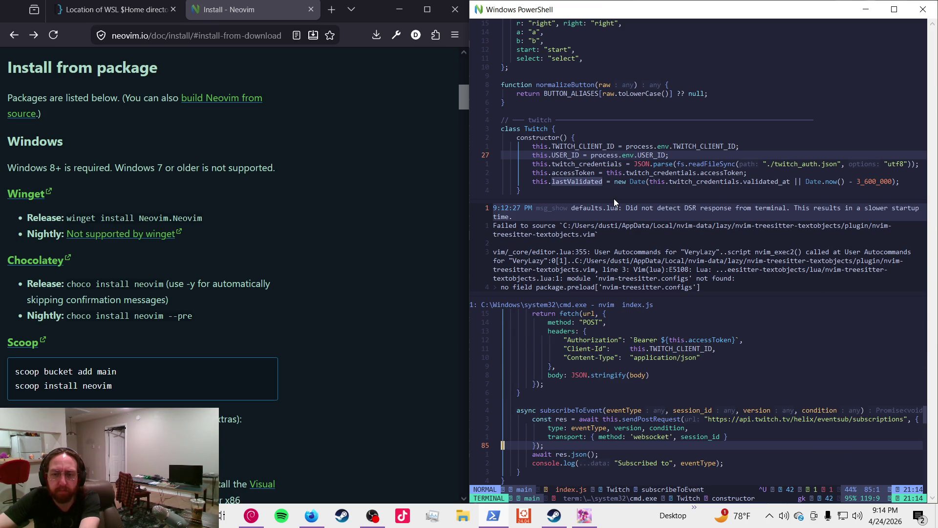
key("ctrl+u")
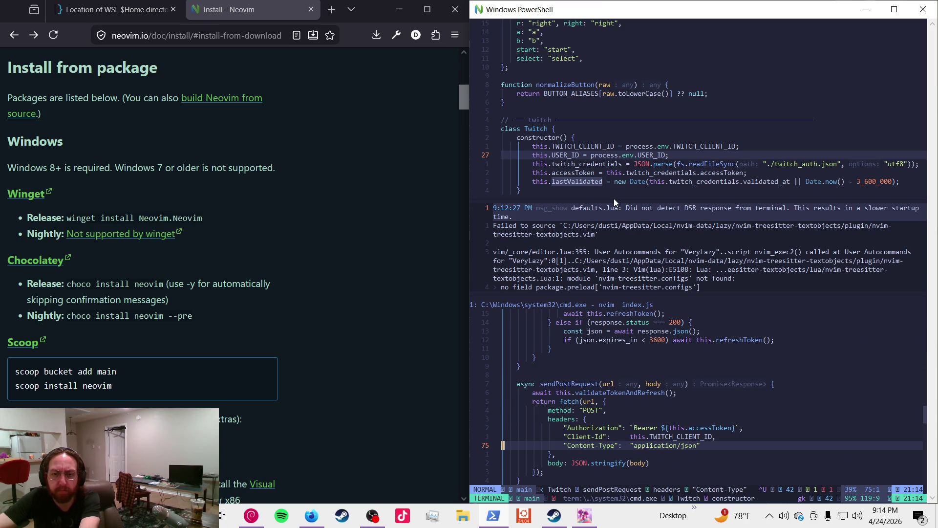
key("ctrl+d")
key("ctrl+d")
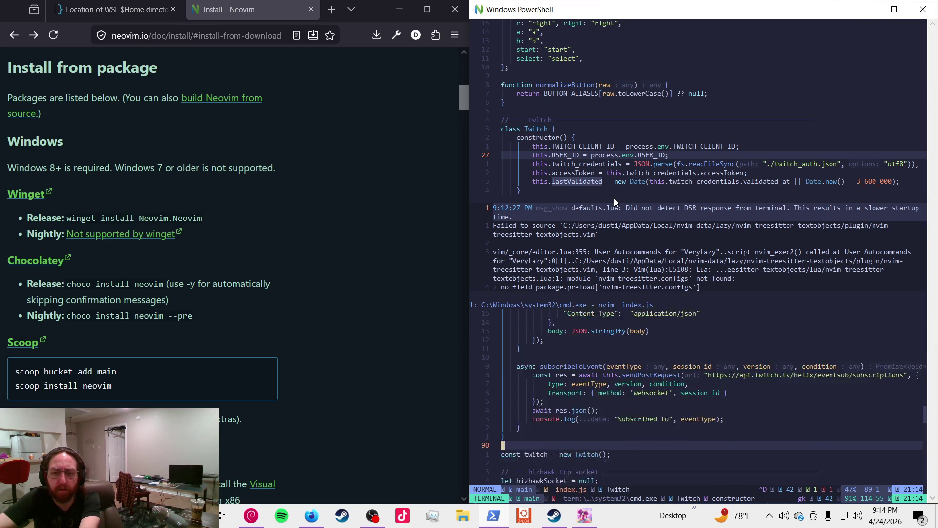
key("ctrl+u")
key("ctrl+u")
key("ctrl+u")
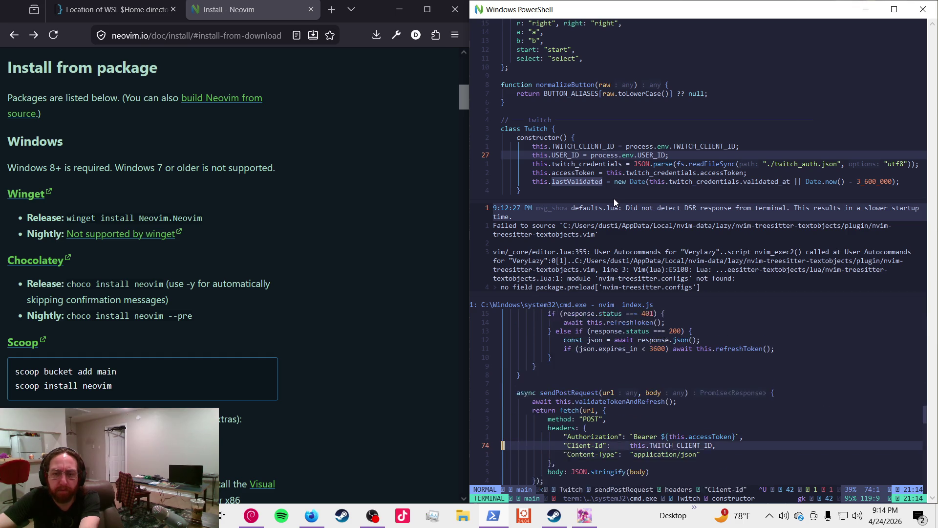
key("ctrl+u")
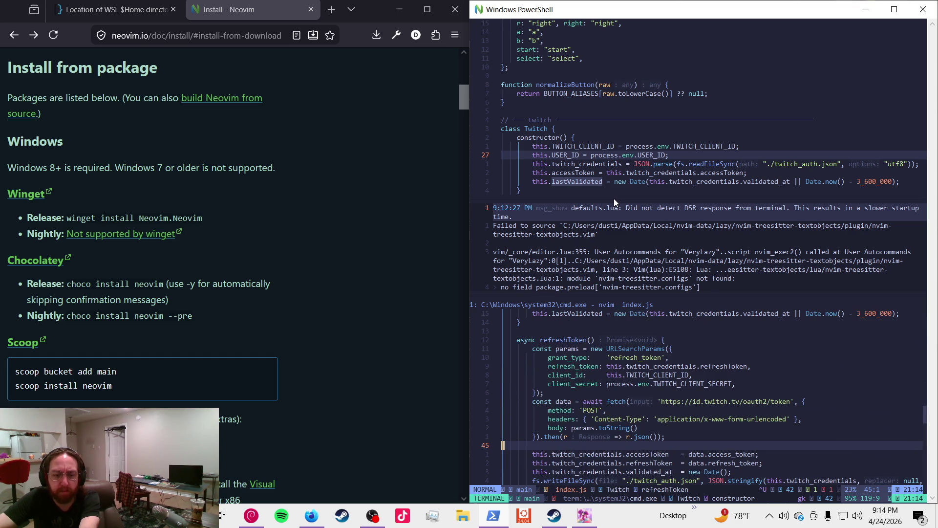
key("ctrl+u")
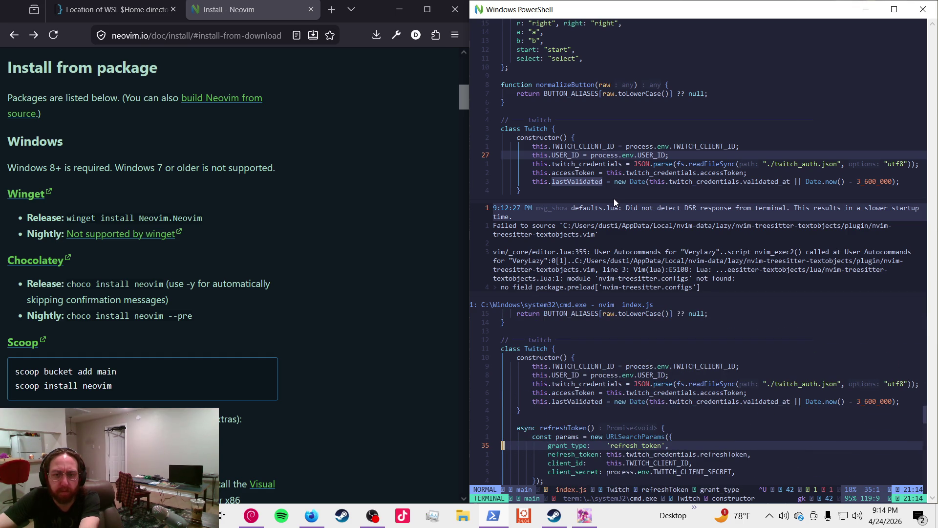
key("ctrl+d")
key("ctrl+d")
key("ctrl+d")
key("ctrl+d")
key("ctrl+d")
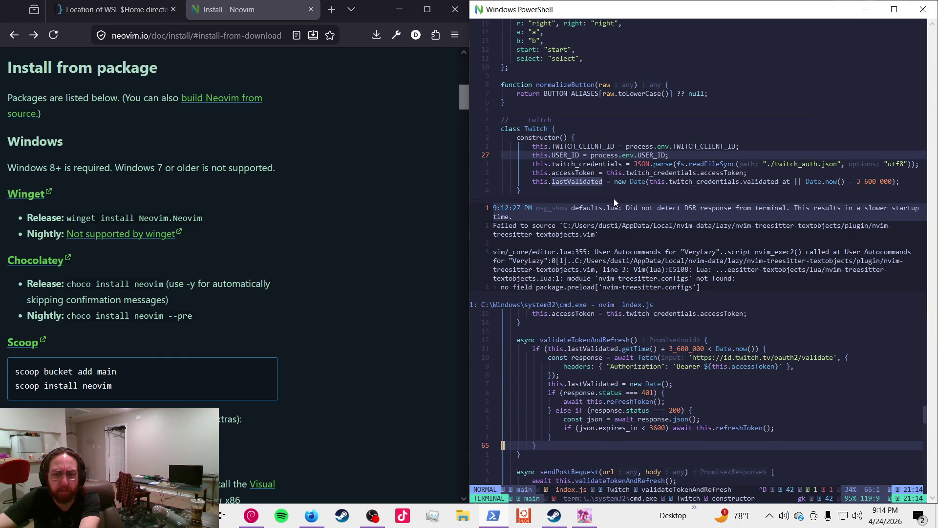
key("ctrl+d")
key("ctrl+d")
key("ctrl+d")
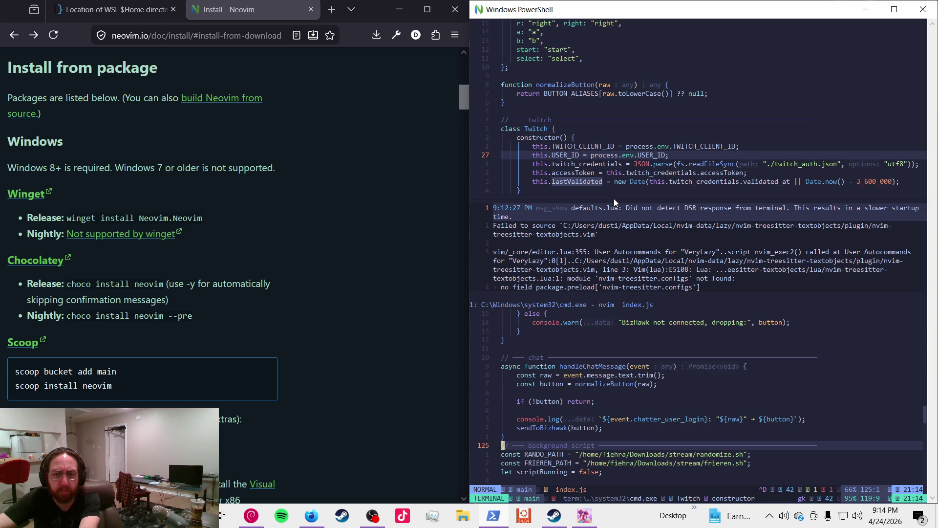
- Delete the const button and if (!button) lines in handleChatMessage
key("k")
key("k")
key("k")
key("d")
key("d")
key("j")
key("d")
key("d")
- Save all files and quit Neovim with :wqa, then clear the shell
key("colon")
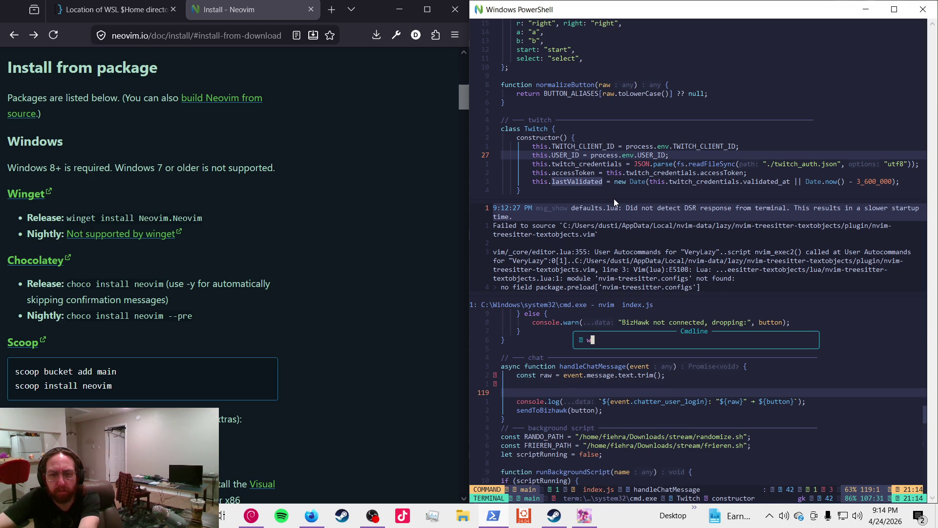
type("wqa")
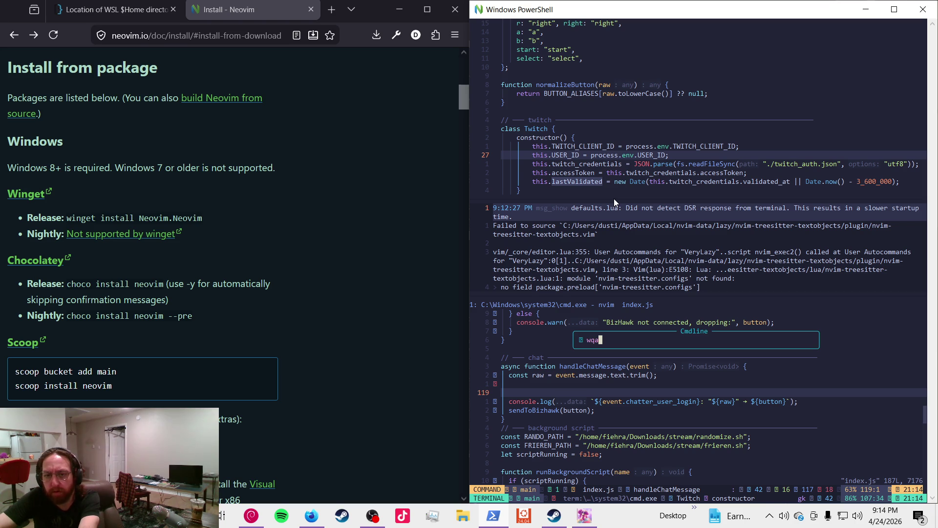
key("Return")
type("lear")
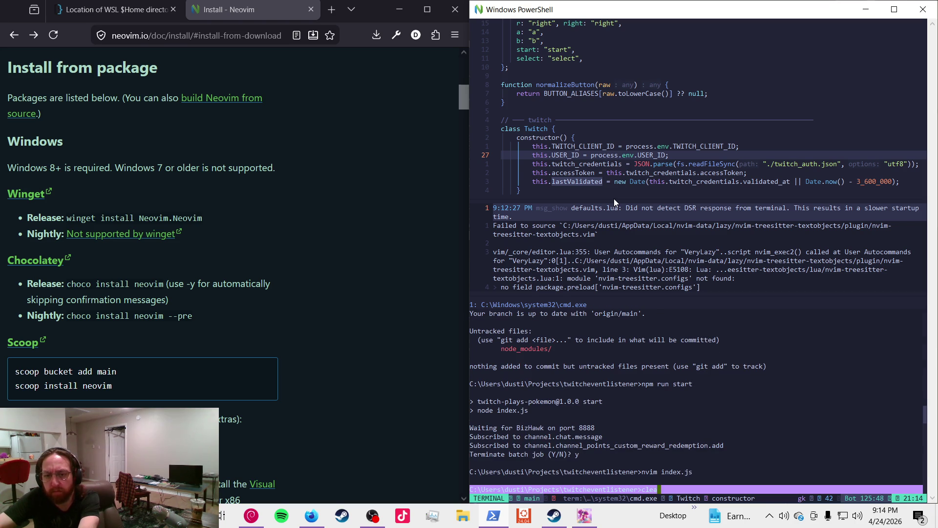
key("Return")
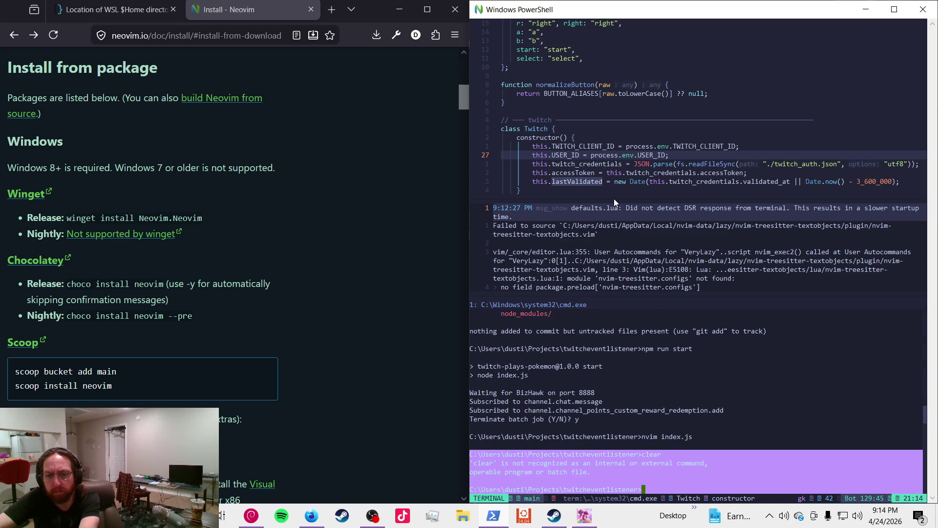
- Return to the upper index.js buffer, reload it after outside changes, and search for redeem
key("Escape")
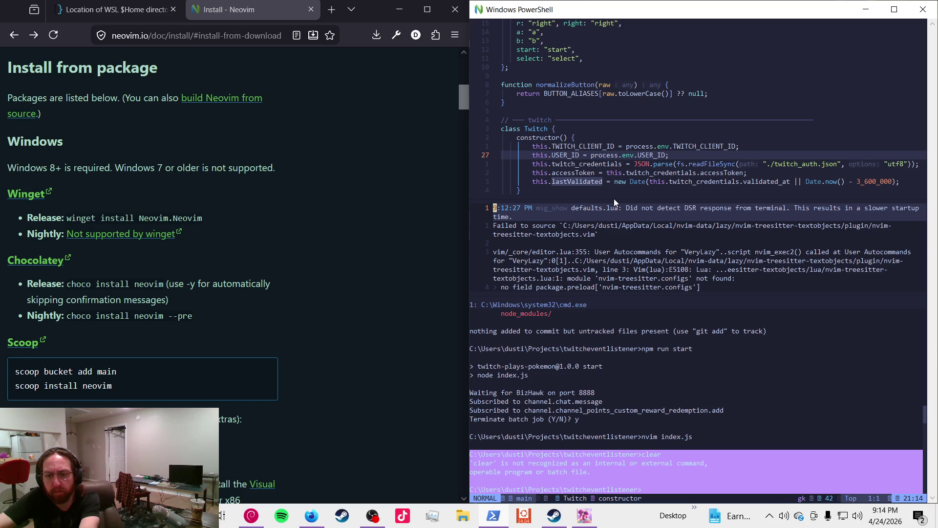
left_click(685, 374)
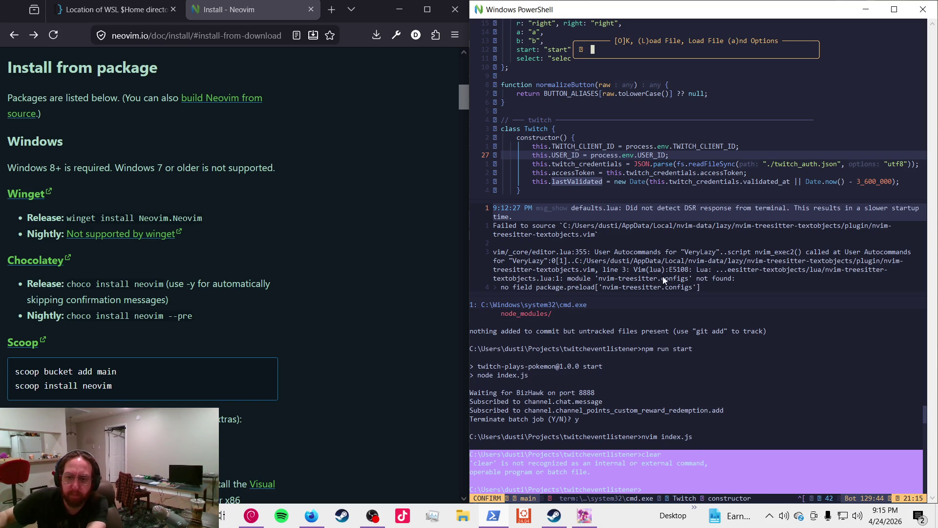
key("Return")
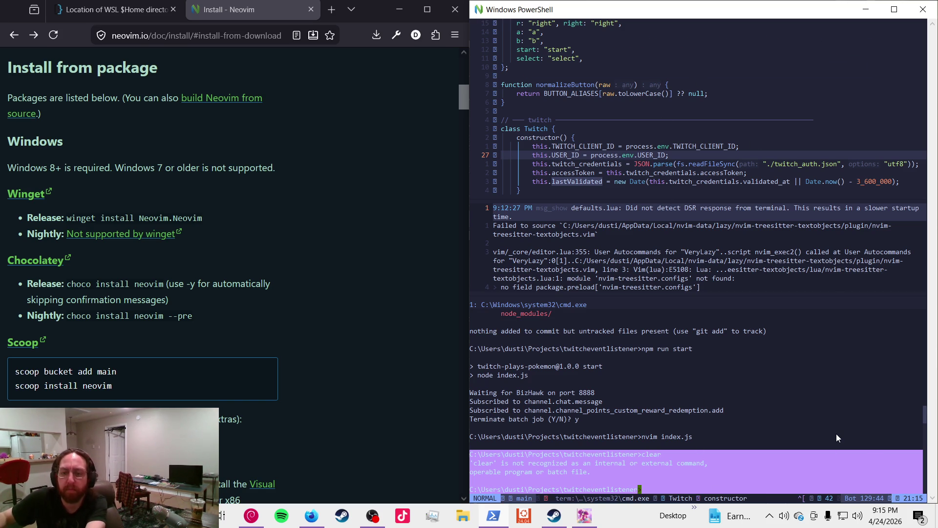
key("n")
- Run npm run start in the terminal split
left_click(826, 427)
type("istener>npm ru")
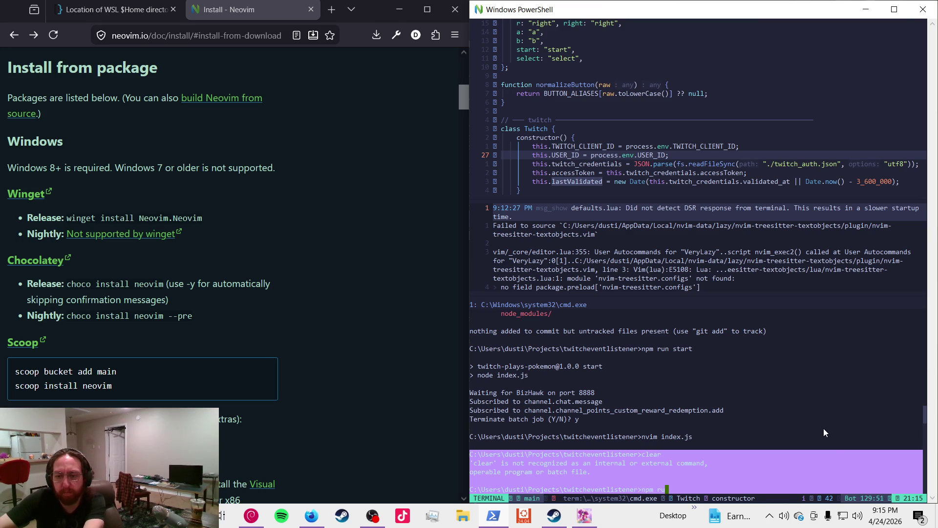
type("n start")
key("Return")
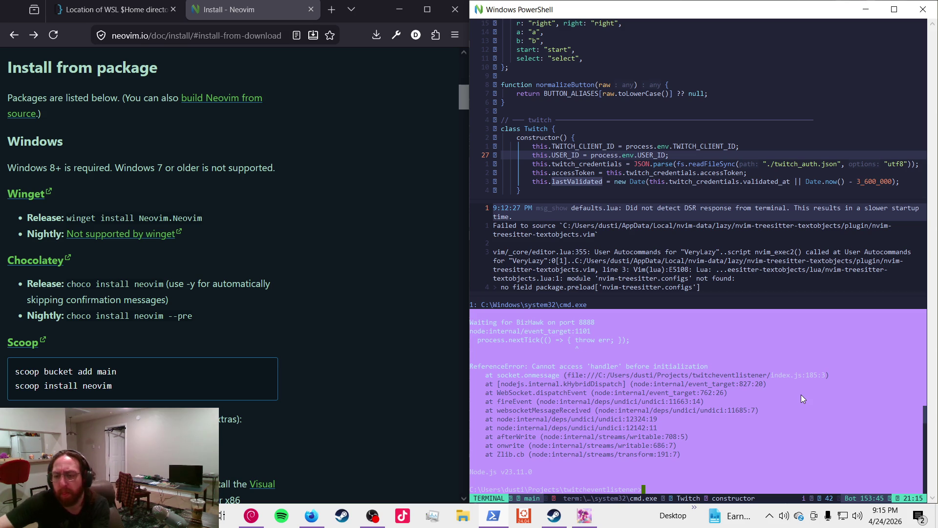
- Open index.js with nvim index.js at the terminal prompt, correcting a mistyped vim command
type("vim")
key("BackSpace")
key("BackSpace")
key("BackSpace")
key("BackSpace")
type("nvim index.js")
key("Return")
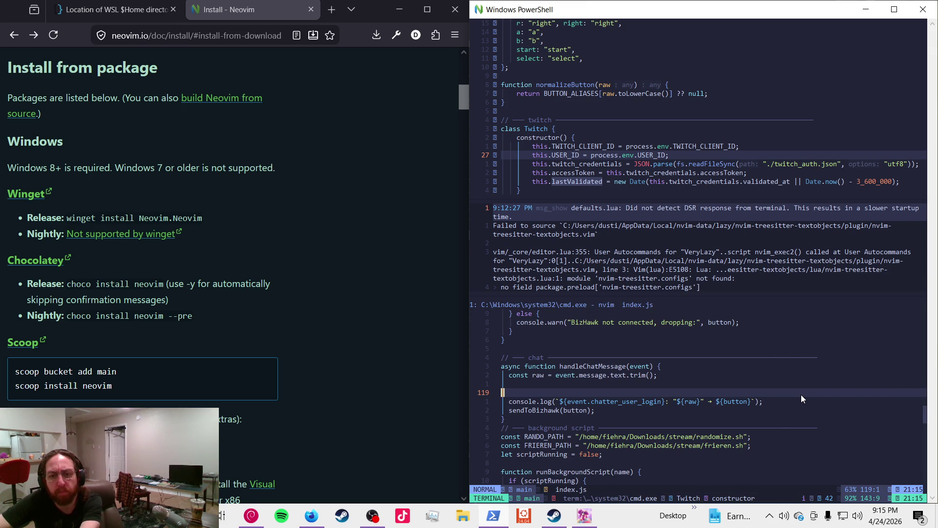
- Delete the blank line 119 in handleChatMessage
key("Escape")
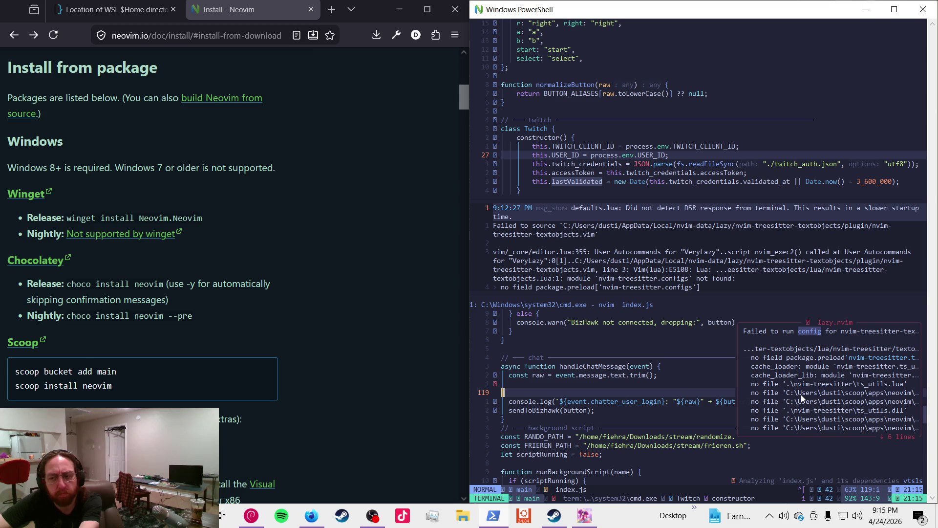
key("k")
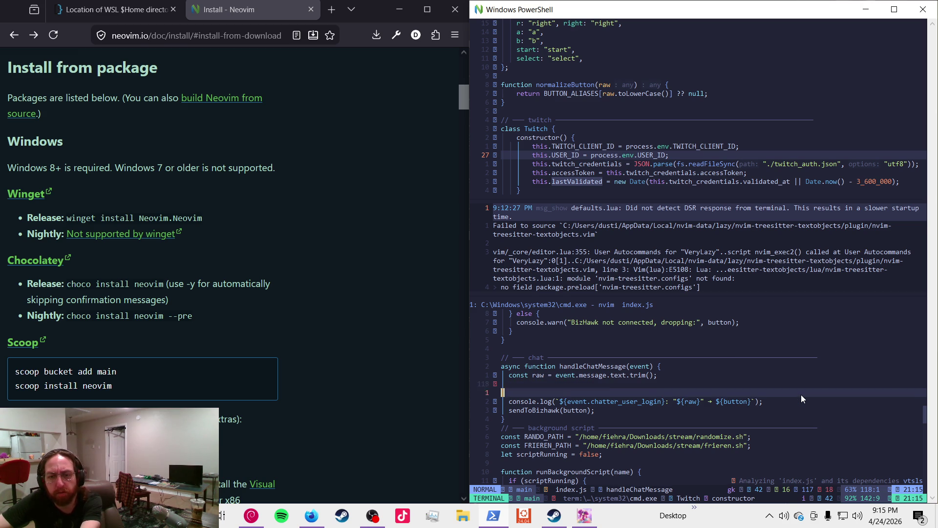
key("j")
key("d")
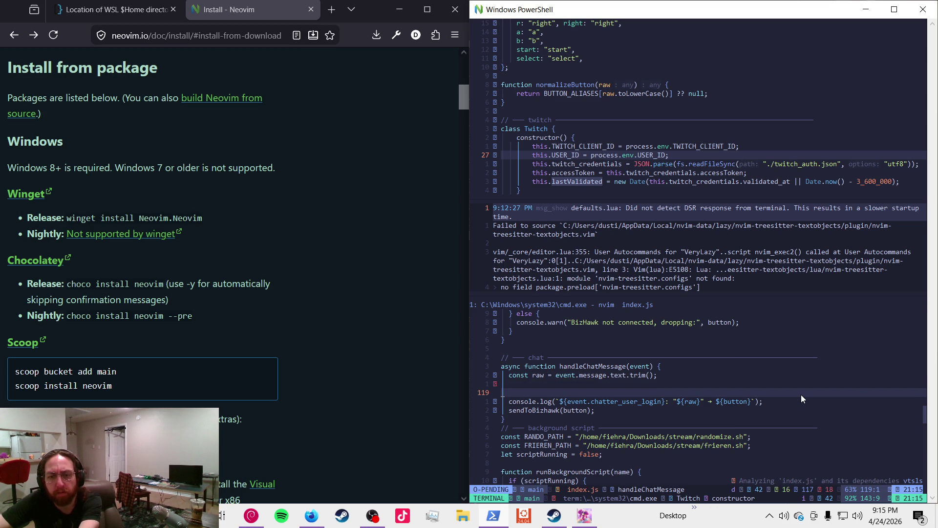
key("d")
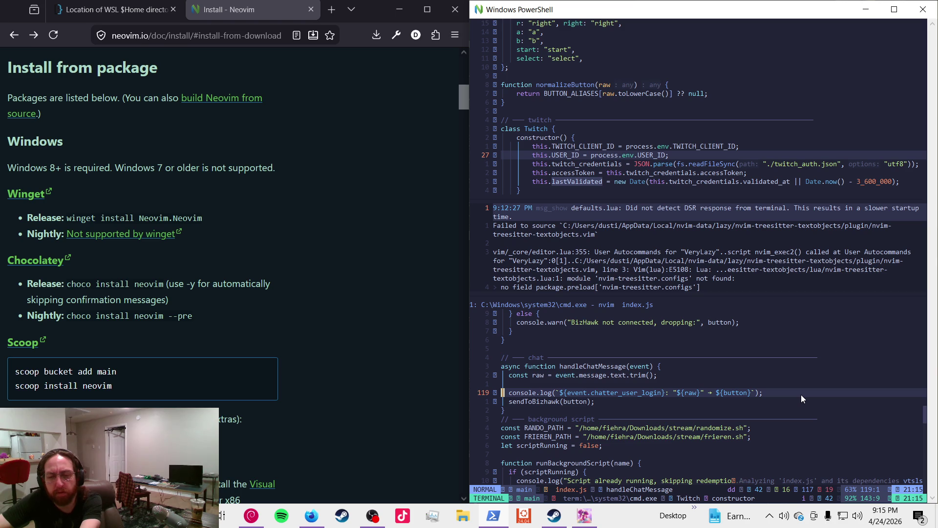
- Search index.js for handler, then clear the search highlighting
key("j")
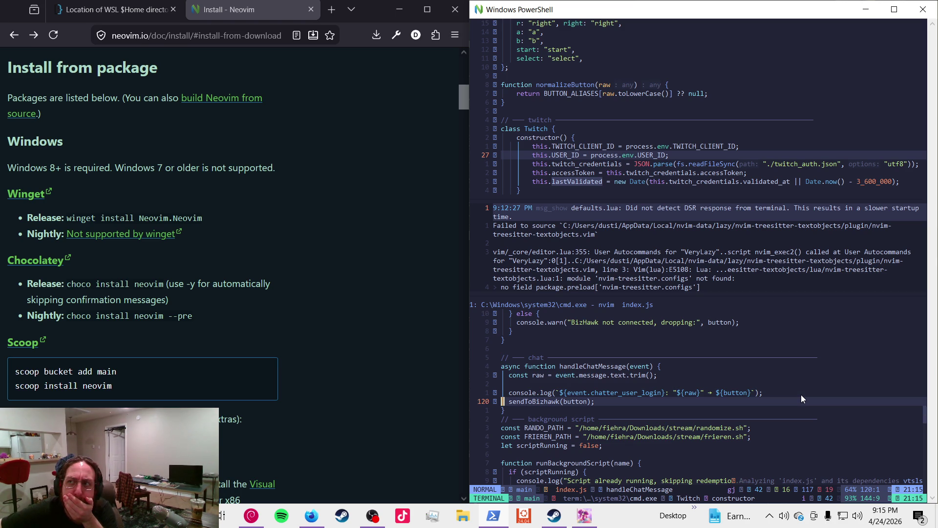
key("j")
key("j")
key("j")
type("andler")
key("Return")
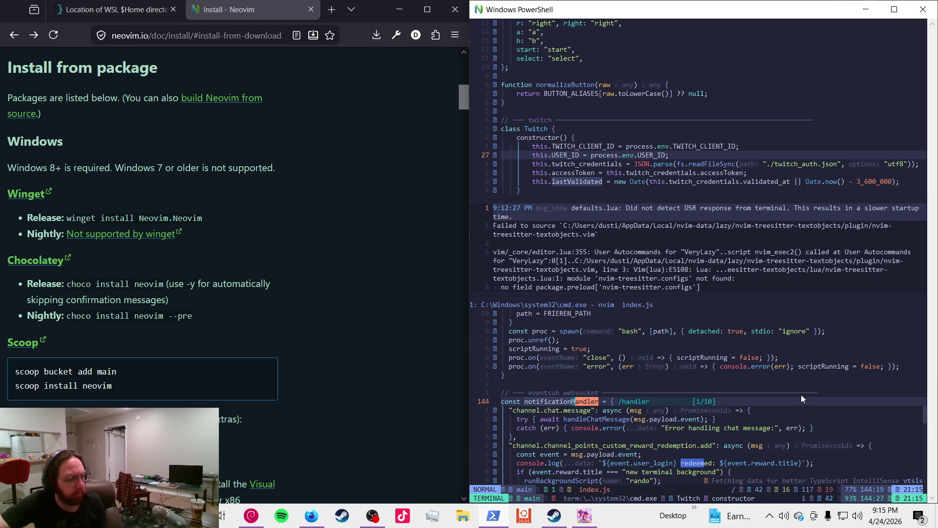
key("Escape")
key("g")
key("k")
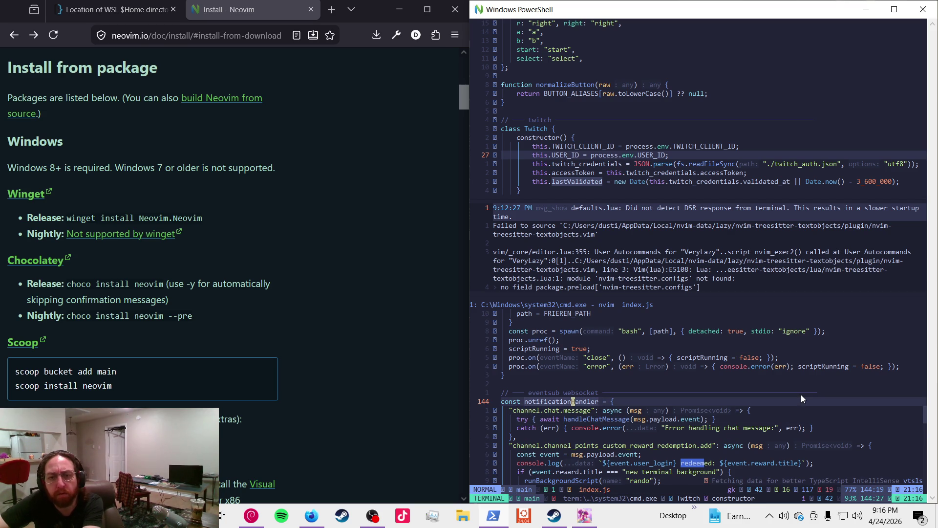
- Close the other split so index.js fills the window, and review the redemption handler
key("ctrl+w")
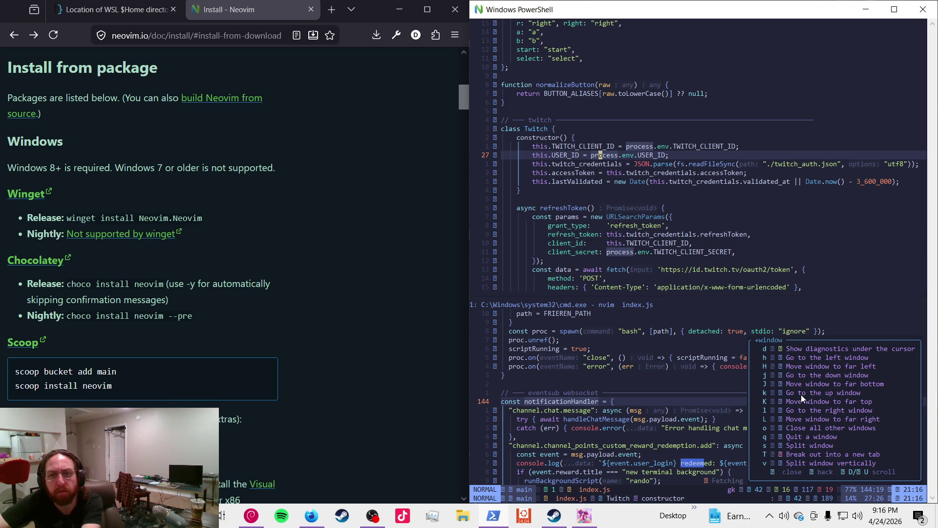
key("o")
key("j")
key("j")
key("j")
key("k")
key("k")
key("j")
key("j")
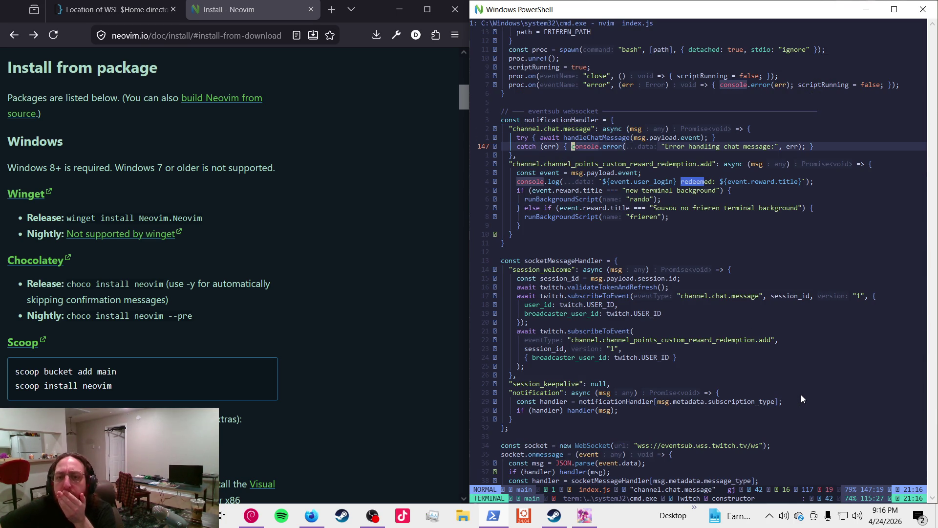
key("j")
key("j")
key("j")
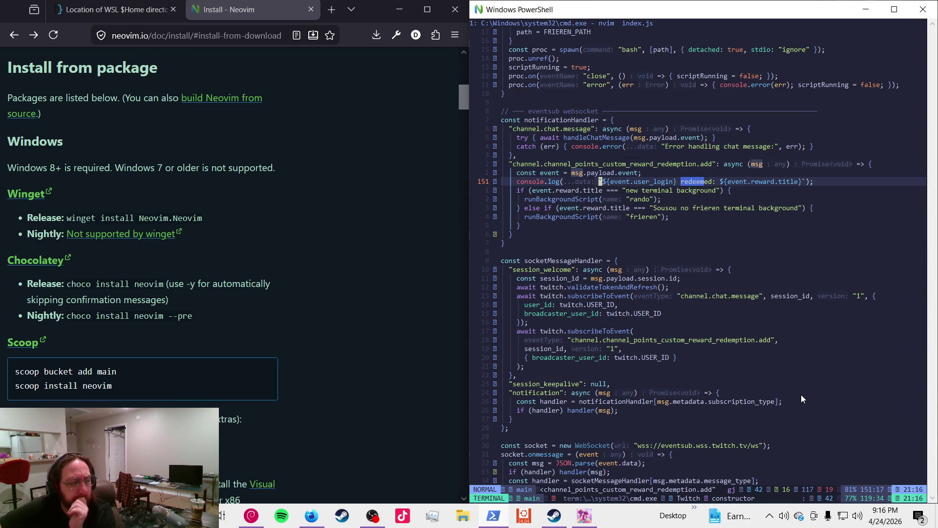
key("j")
key("j")
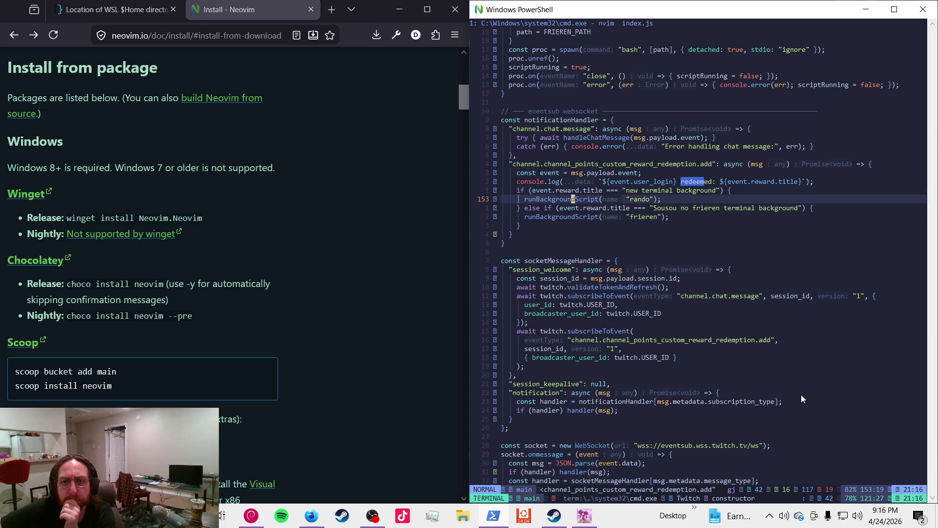
key("k")
key("k")
key("k")
key("k")
key("k")
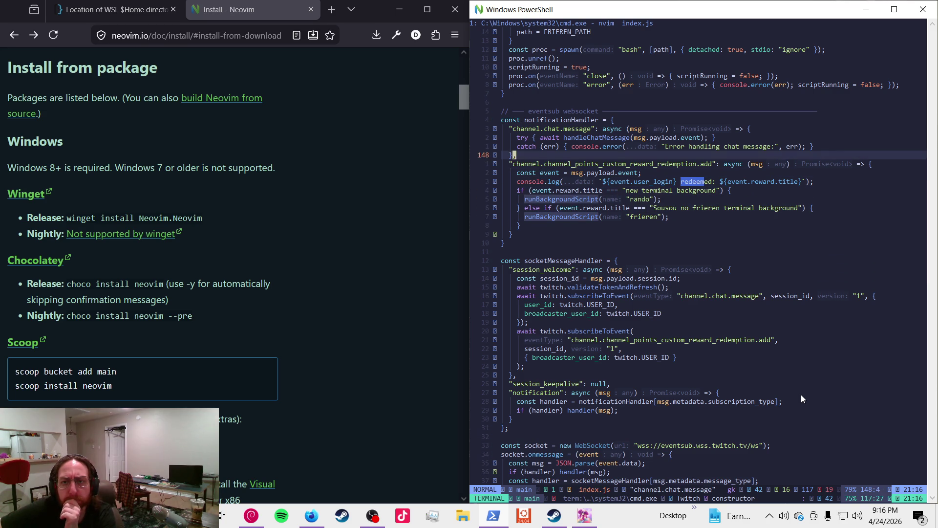
- Comment out the sendToBizhawk(button) line in handleChatMessage with //
key("asterisk")
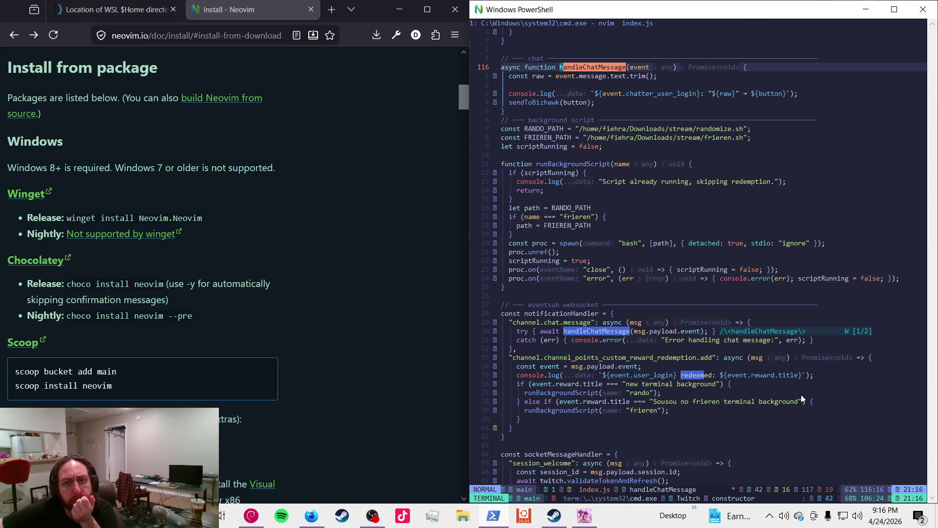
key("j")
key("j")
key("j")
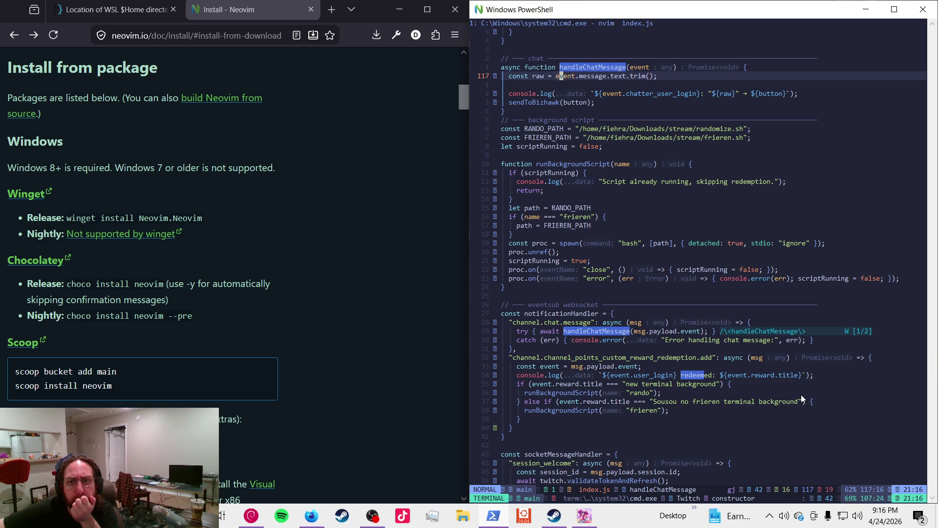
key("j")
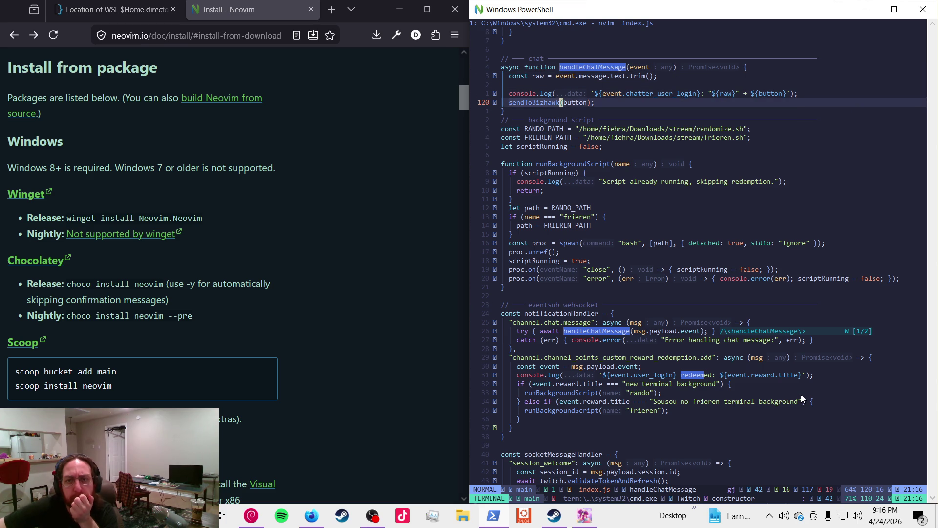
key("0")
key("2")
key("i")
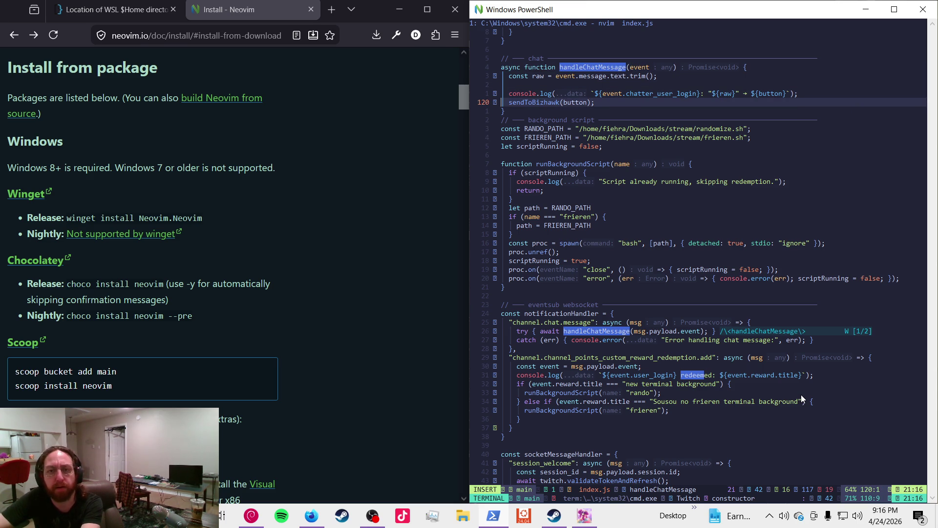
key("Escape")
type("uI#")
key("Escape")
type("xi")
type("//")
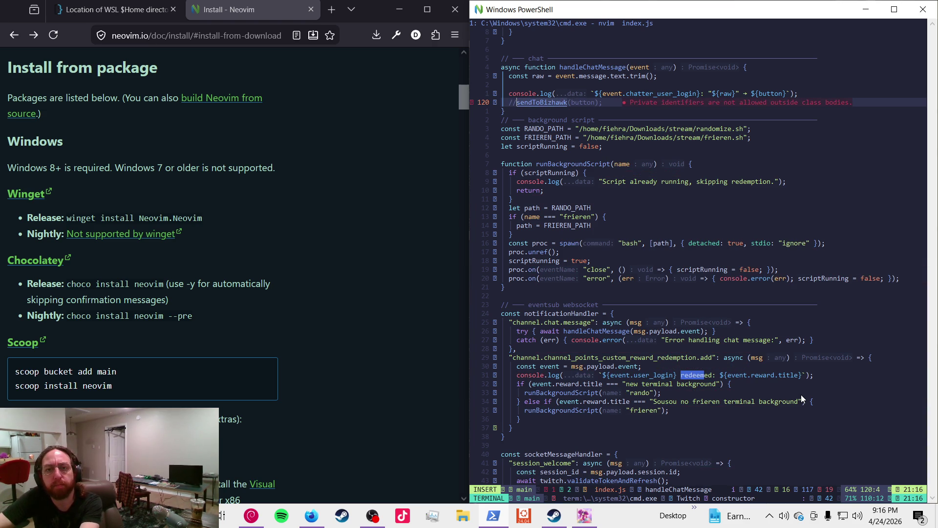
key("Escape")
- Save index.js with :w and quit all with :wqa
type("k:w")
key("Return")
type(":wqa")
key("Return")
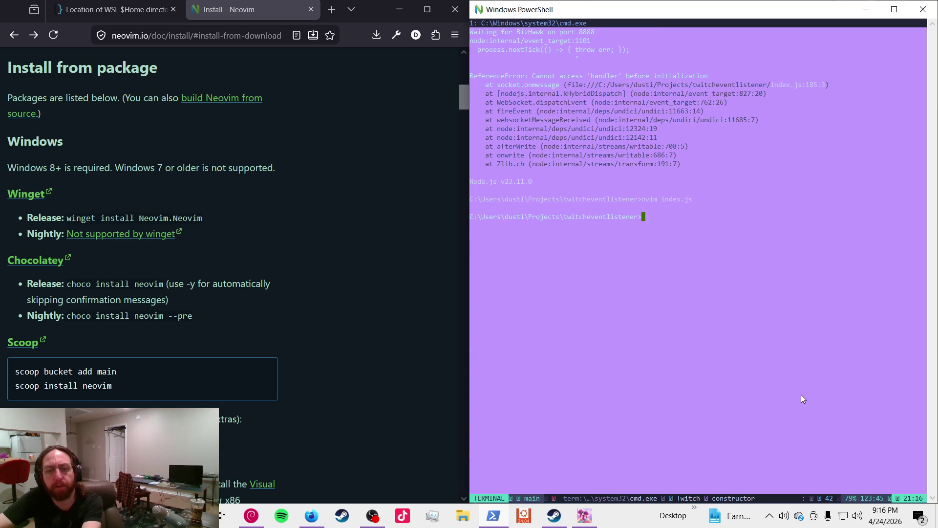
- Rerun npm run start, which fails again on 'handler', then reopen index.js from command history
type("npm ru")
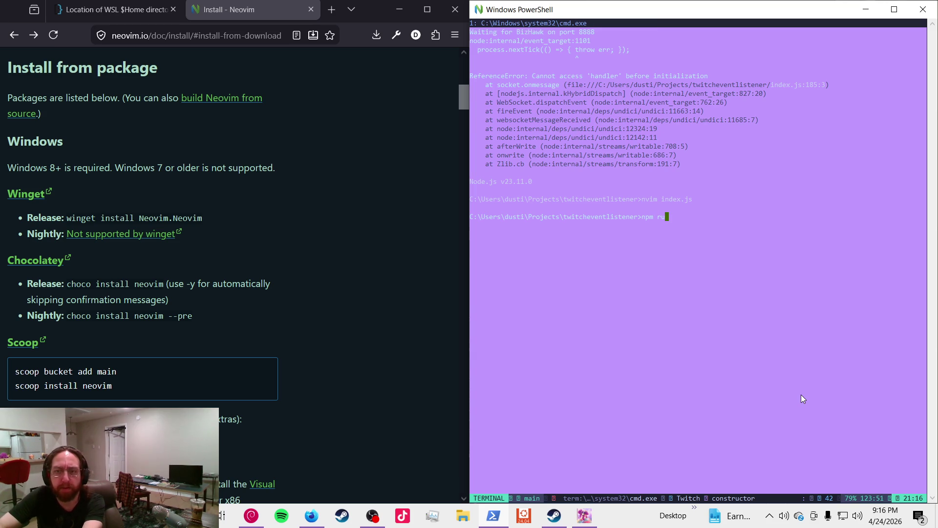
type("n start")
key("Return")
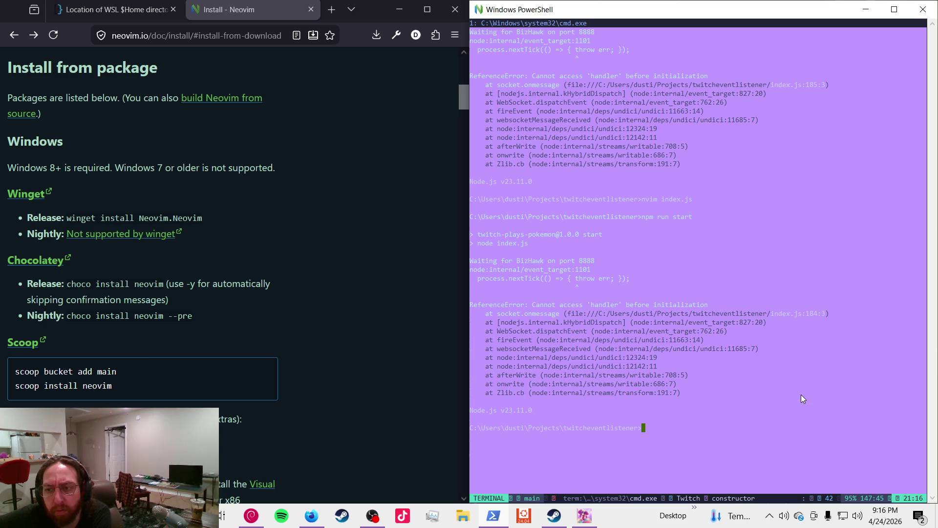
key("Up")
key("Return")
scroll(801, 399, "down", 13)
- Locate the if (handler) call and the const handler declaration in the onmessage callback
key("G")
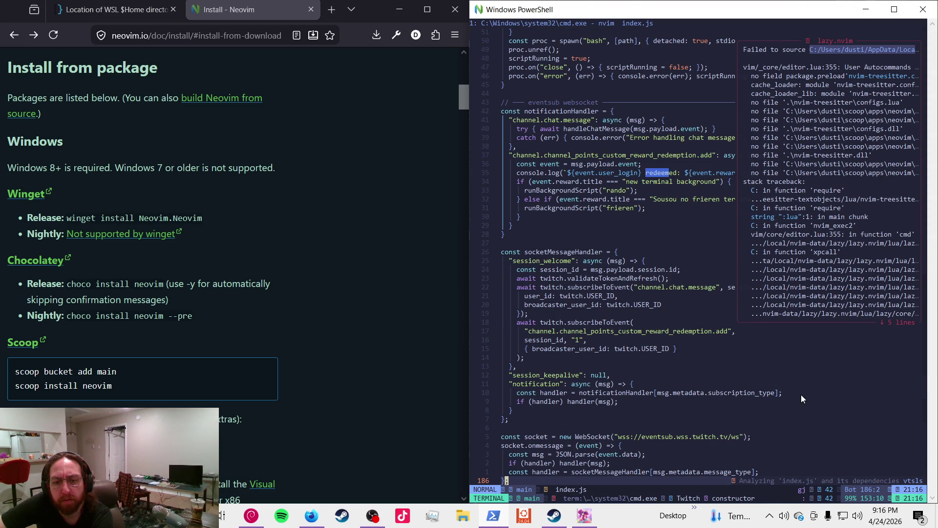
key("k")
key("k")
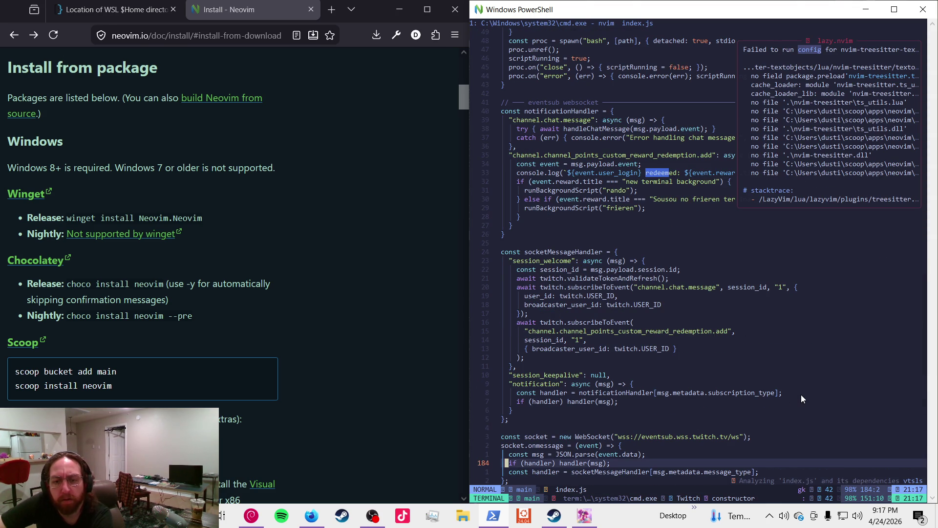
key("w")
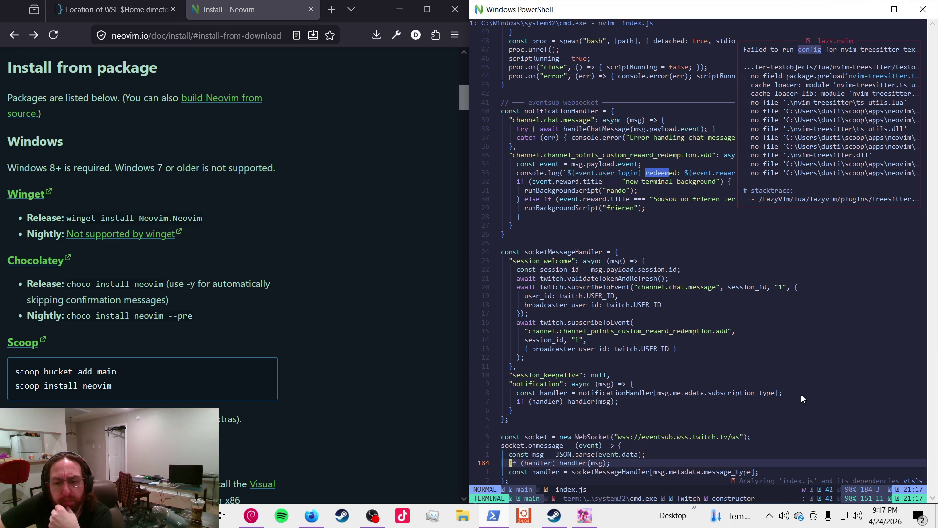
key("k")
key("k")
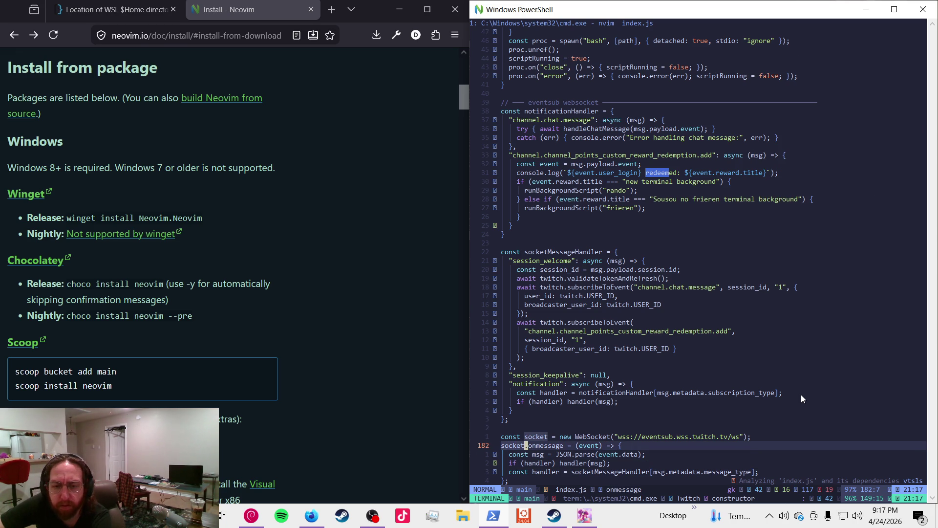
key("j")
key("j")
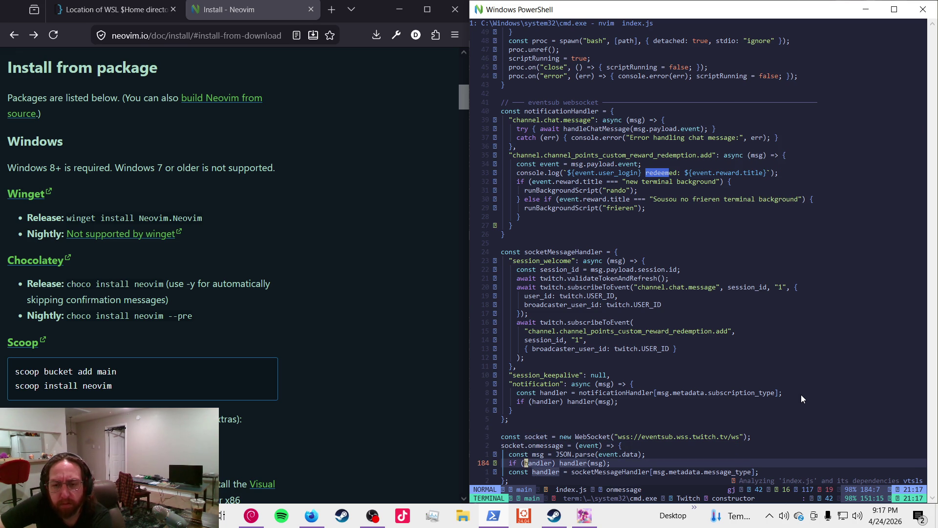
key("j")
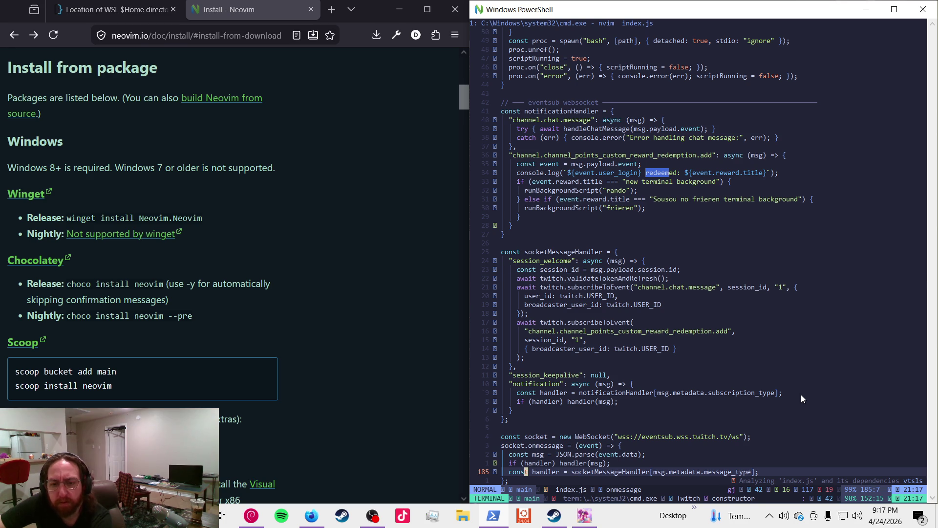
key("2")
key("1")
key("k")
key("2")
key("0")
- Move the 'if (handler) handler(msg);' line below the const handler declaration
key("j")
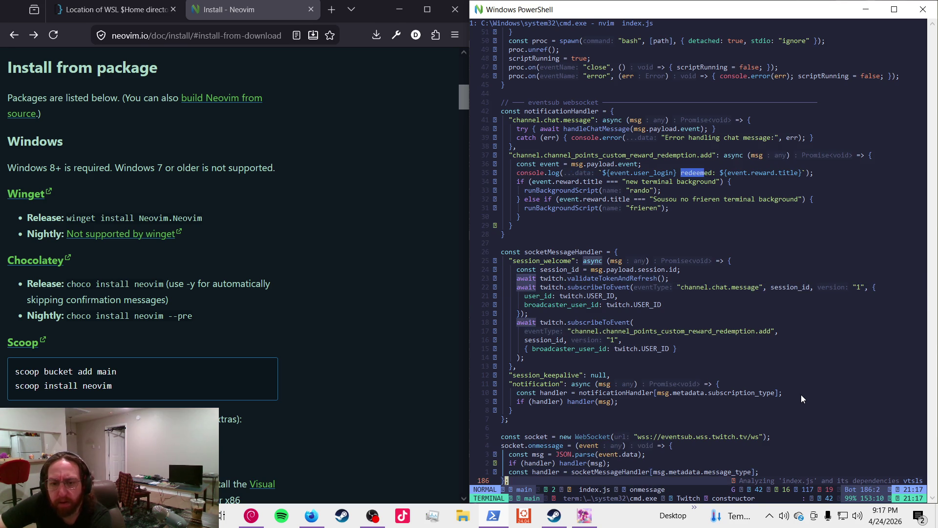
key("d")
key("d")
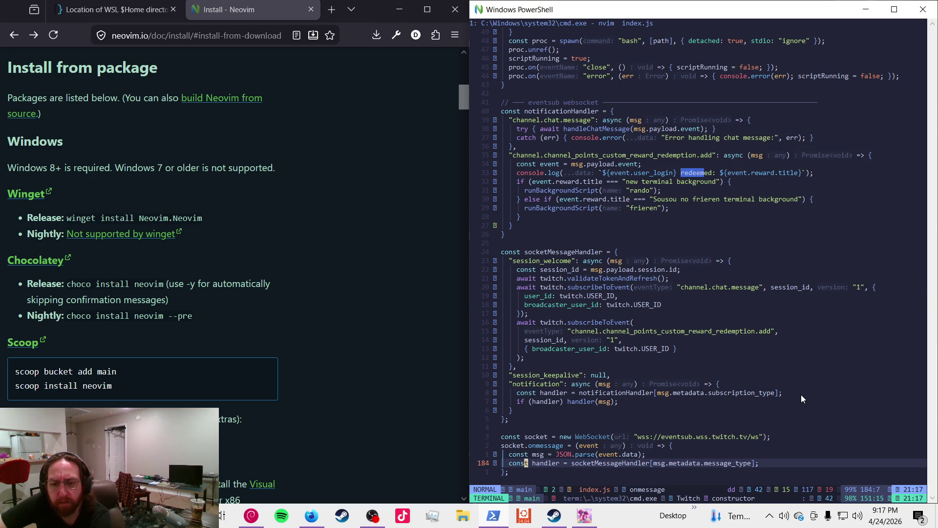
key("p")
key("k")
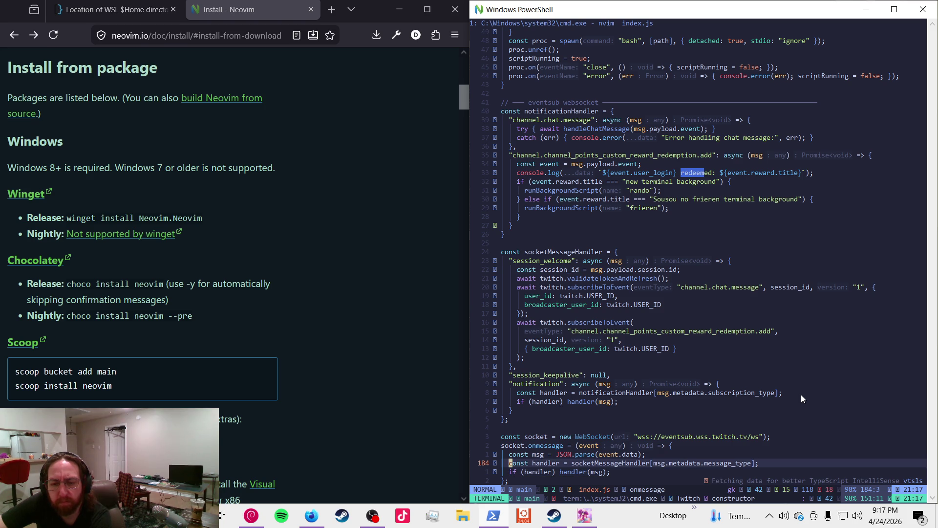
- Save index.js with :w and quit with :qa
type(":w")
key("Return")
type(":qa")
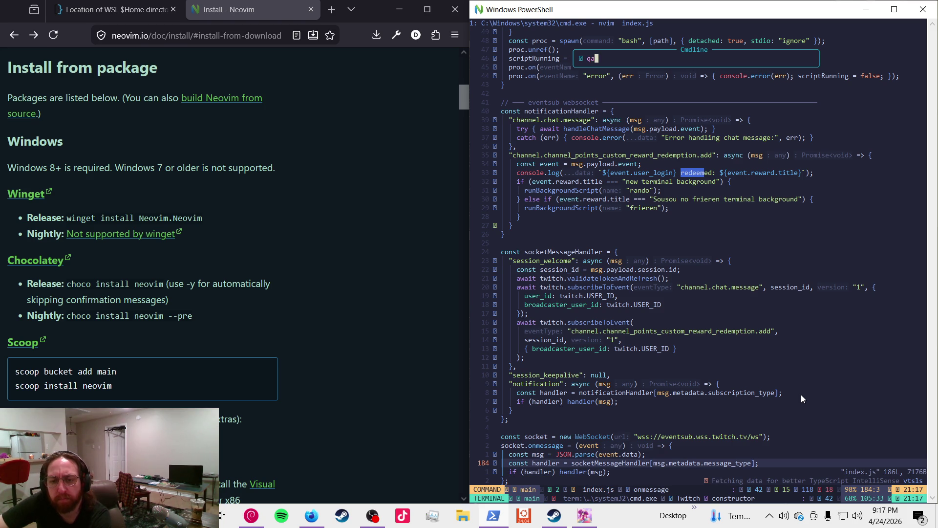
key("Return")
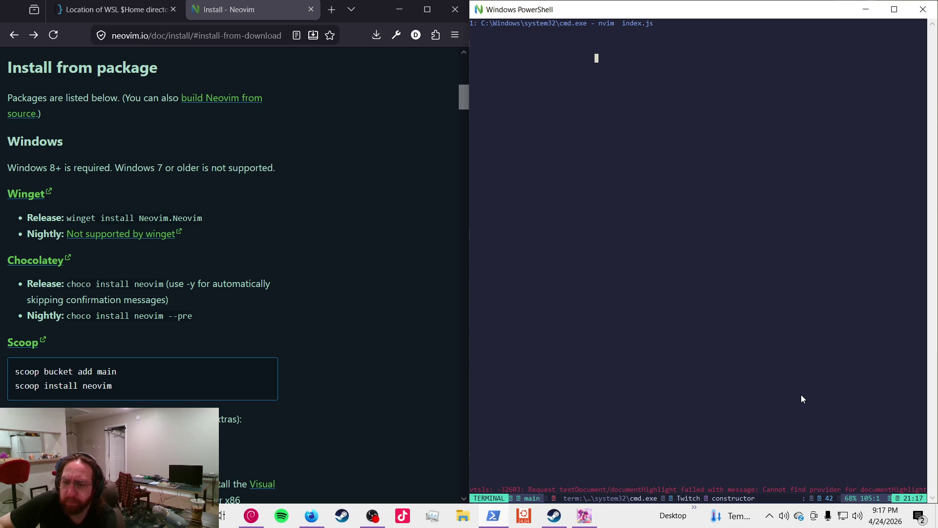
- Run npm run start and review the output subscribing to chat and reward events
type("npm ")
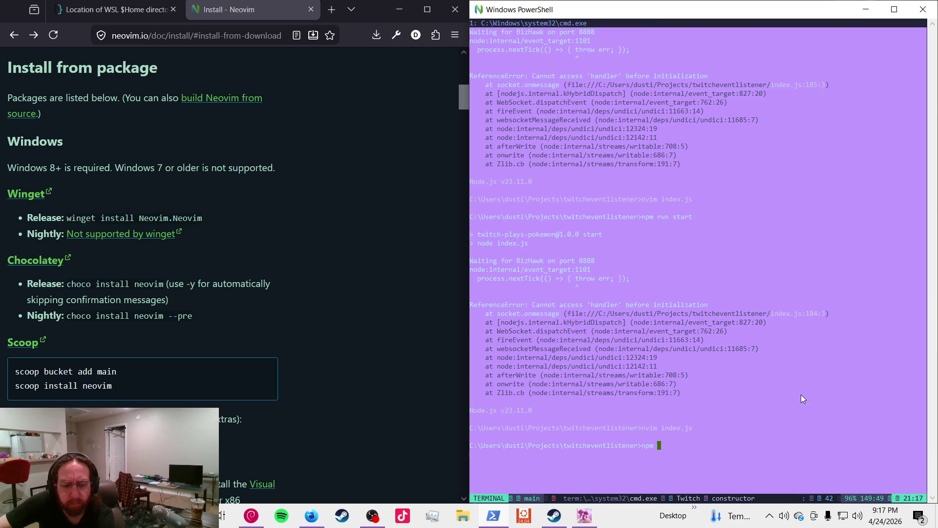
type("run start")
key("Return")
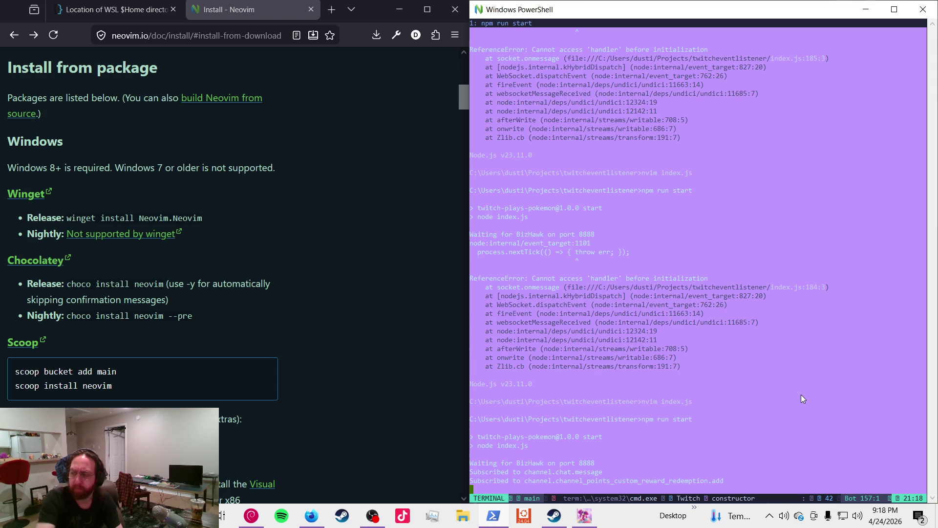
key("ctrl+backslash")
key("ctrl+n")
scroll(735, 394, "up", 1)
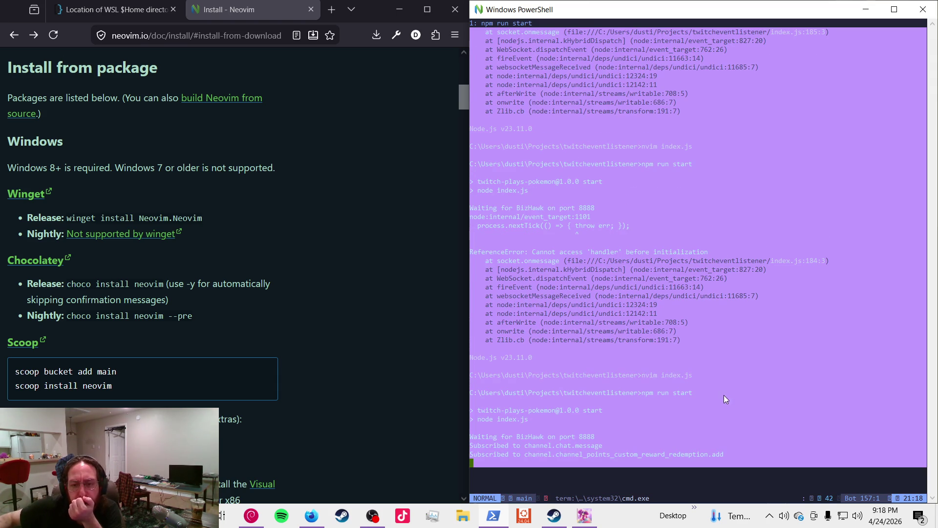
- Terminate the listener with Ctrl+C and y, then reopen index.js with nvim
key("ctrl+c")
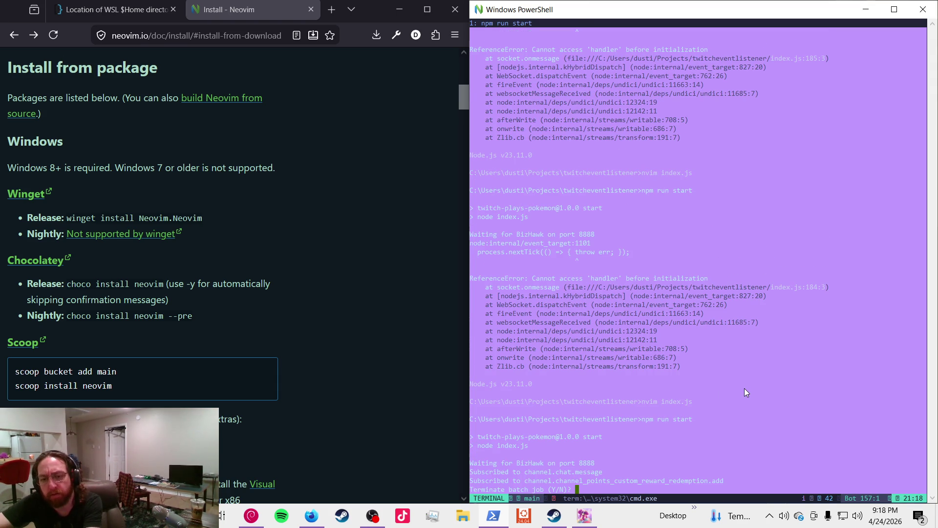
type("y")
key("Return")
type("nvim index.js")
key("Return")
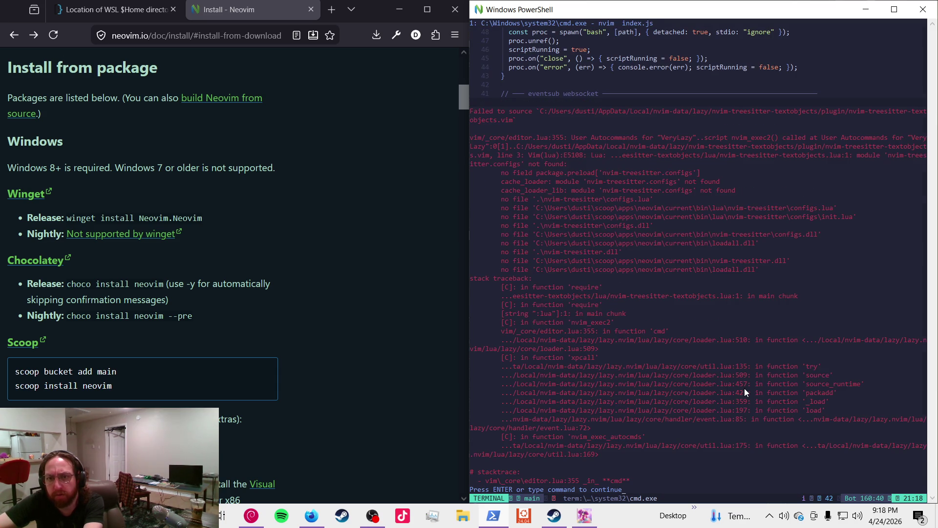
- Dismiss the startup error and move to the handler declaration near the end of index.js
key("Return")
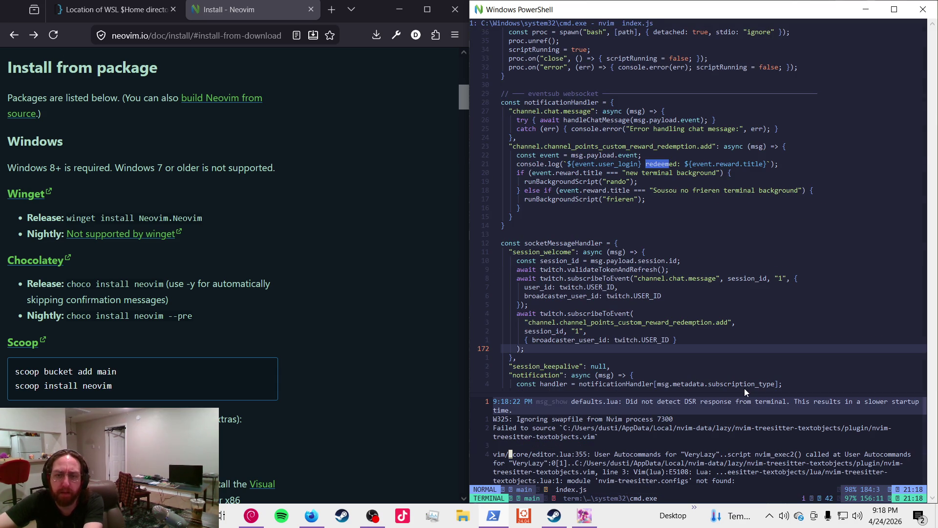
key("G")
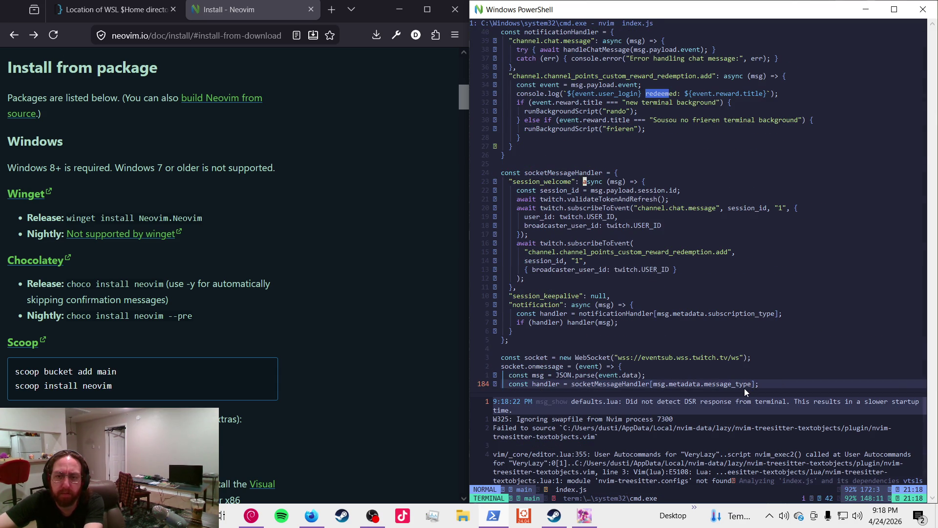
key("g")
key("j")
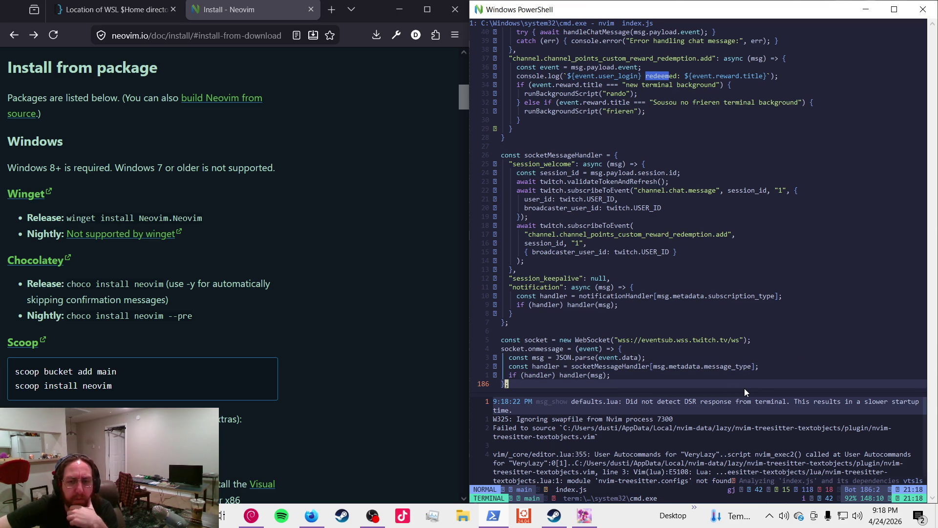
key("G")
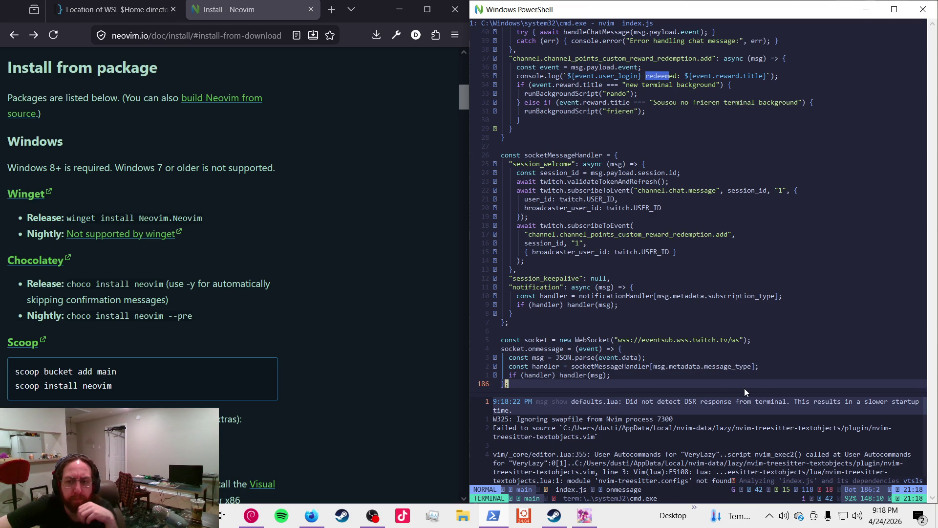
key("g")
key("k")
key("g")
key("k")
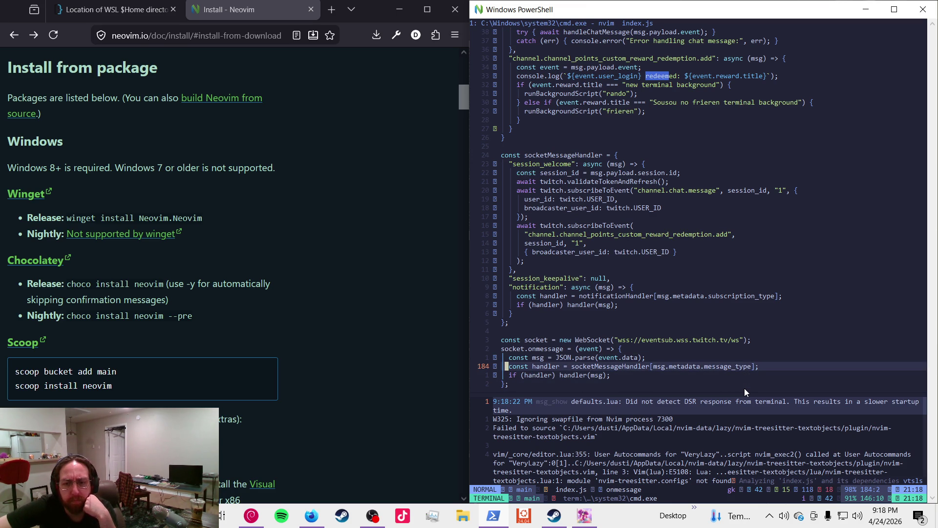
key("g")
key("k")
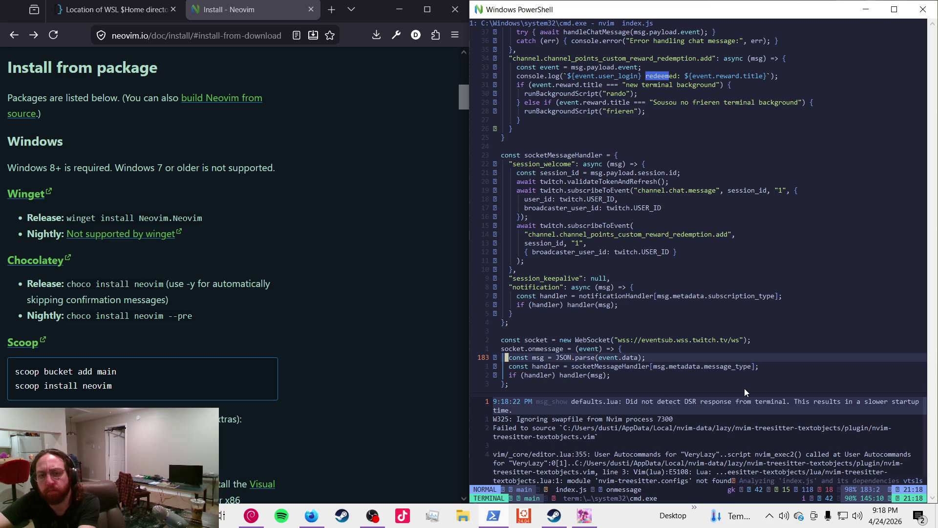
- Add a console.log('event data', event) line above the message parsing
key("shift+o")
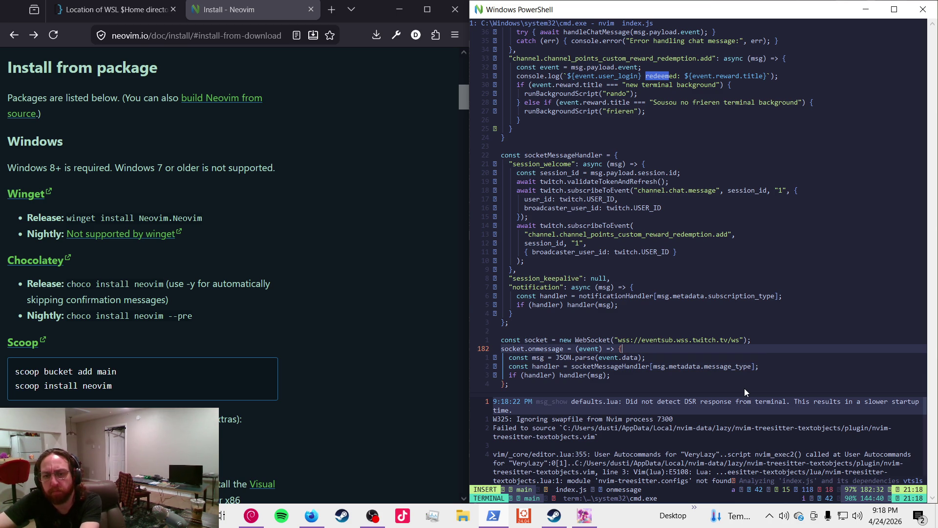
type("console.log(")
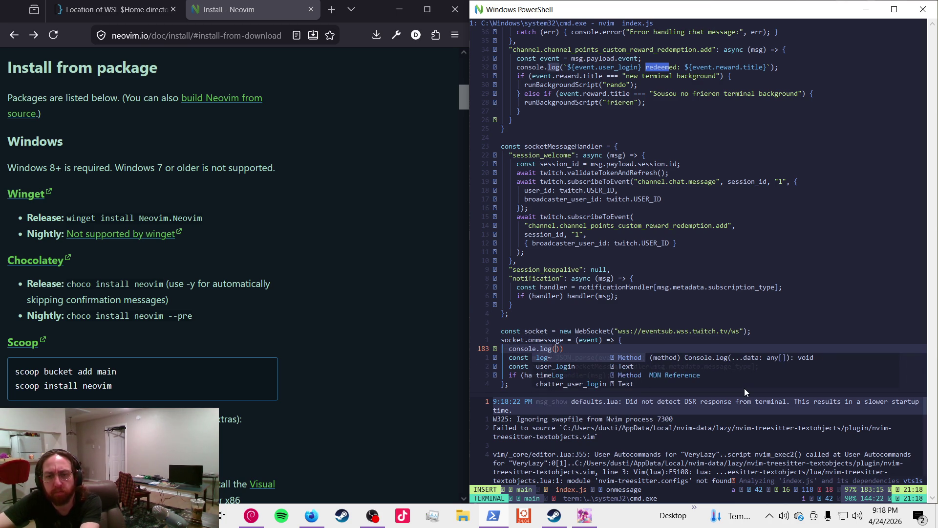
key("Escape")
key("g")
key("k")
key("j")
type("i'ev")
type("ent")
type(" data', event")
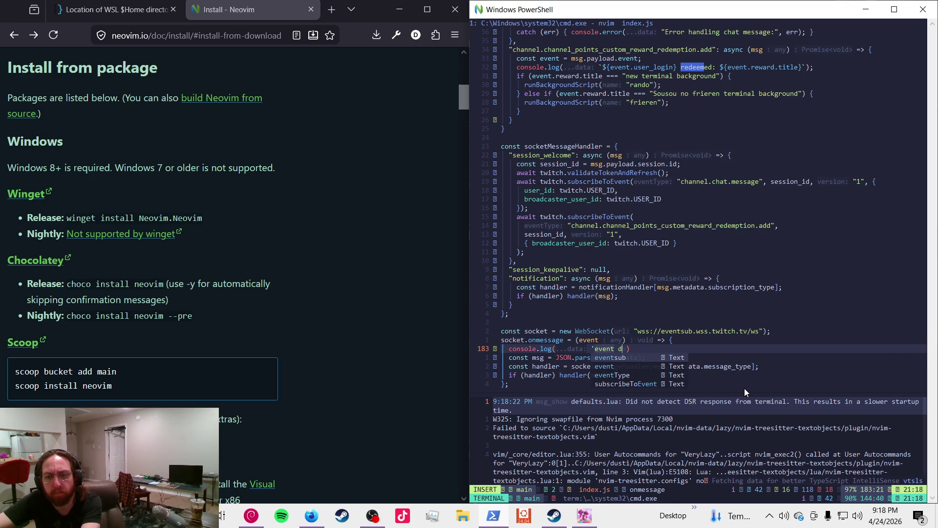
key("Escape")
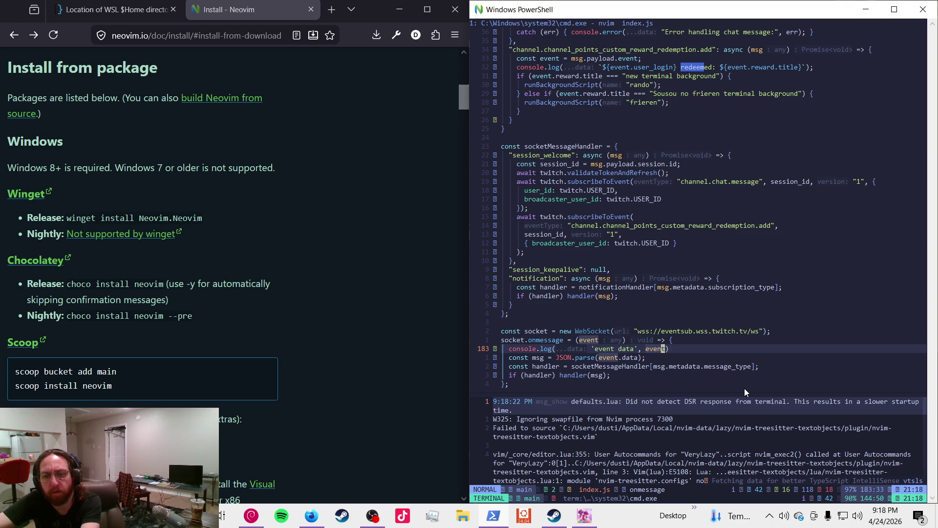
- Move the log line below the message parsing and change it to log msg
key("d")
key("d")
key("p")
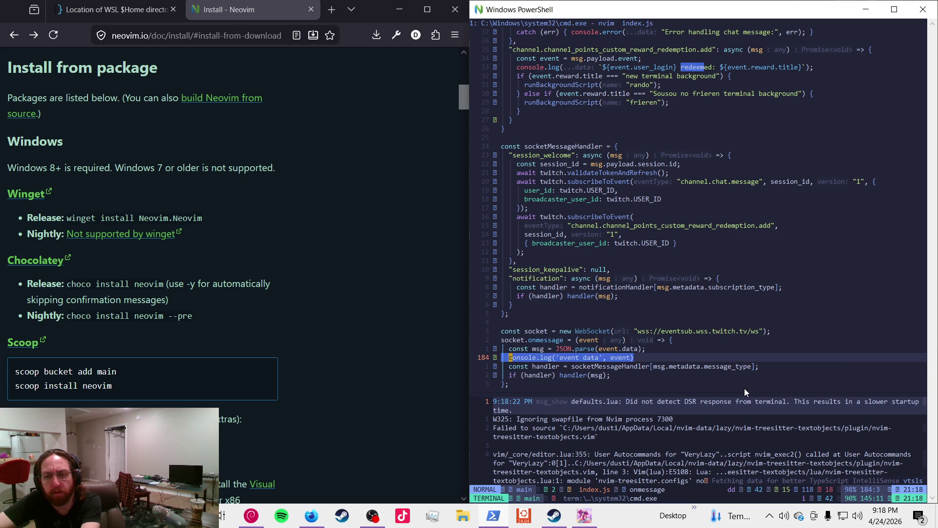
key("dollar")
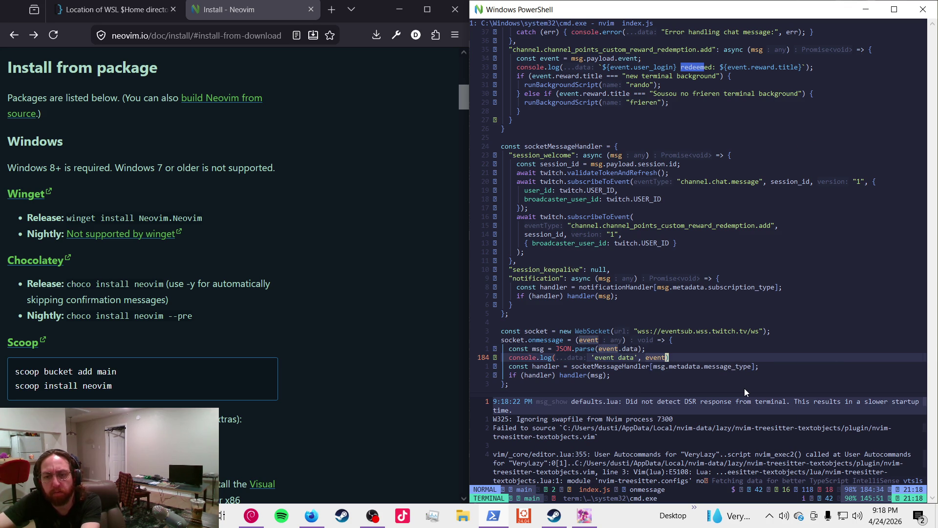
type("hciwmsg")
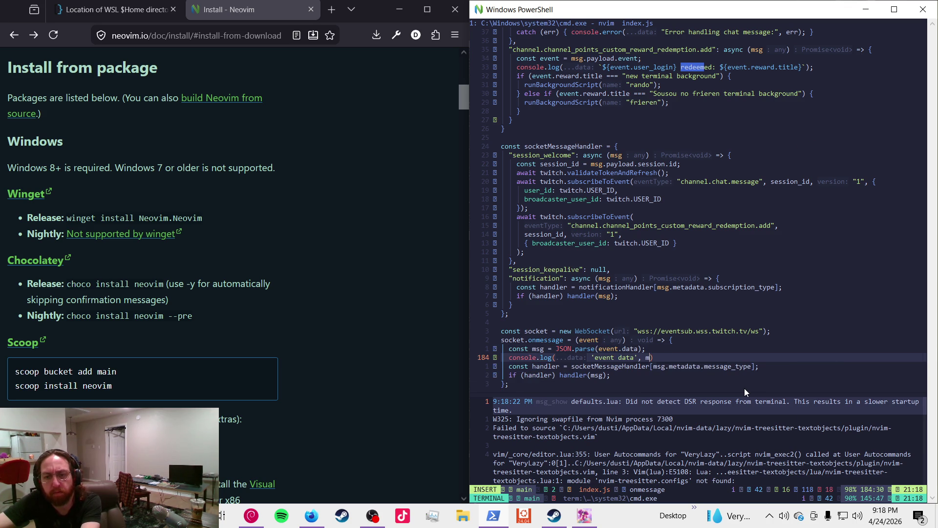
key("Escape")
- Move to the top of index.js and up to the TWITCH_CLIENT_ID line
key("j")
key("j")
key("k")
key("k")
key("k")
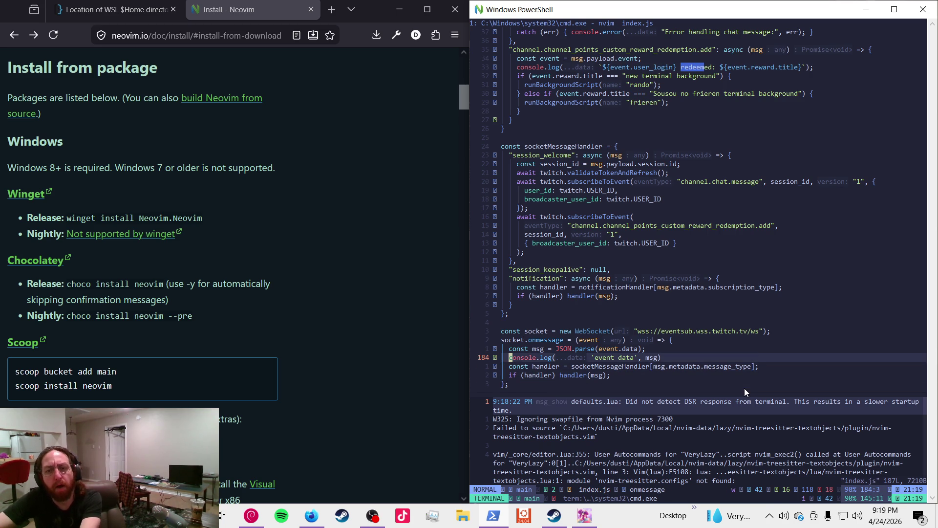
key("k")
key("k")
key("k")
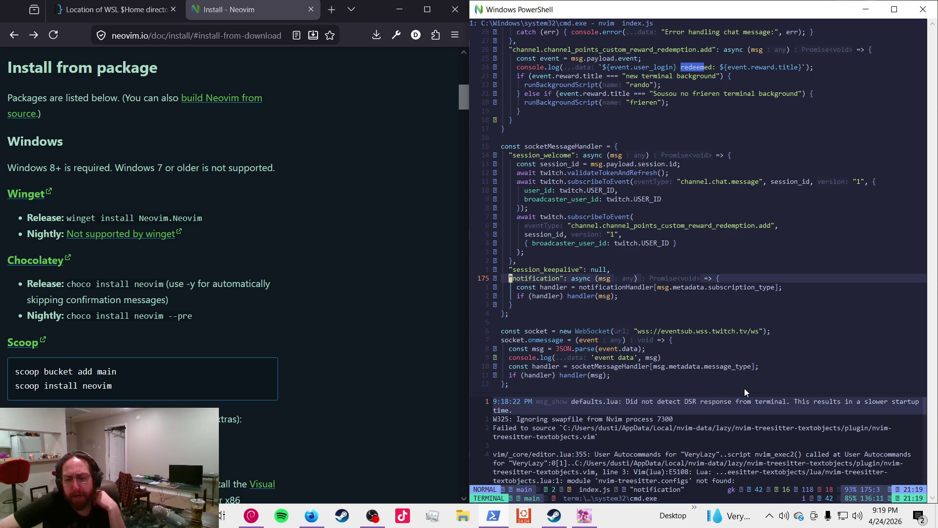
key("k")
key("k")
key("g")
key("g")
key("j")
key("j")
key("j")
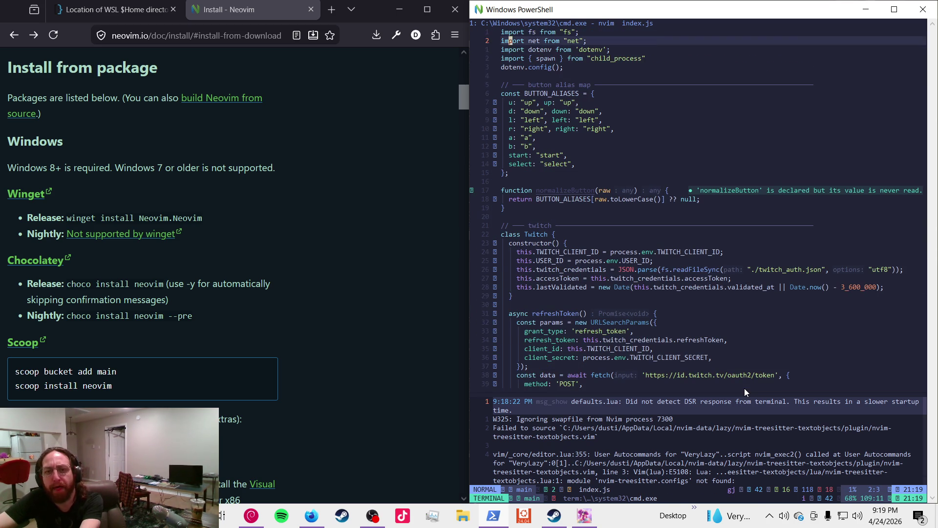
key("j")
key("j")
key("j")
key("w")
key("k")
key("k")
key("w")
key("k")
key("w")
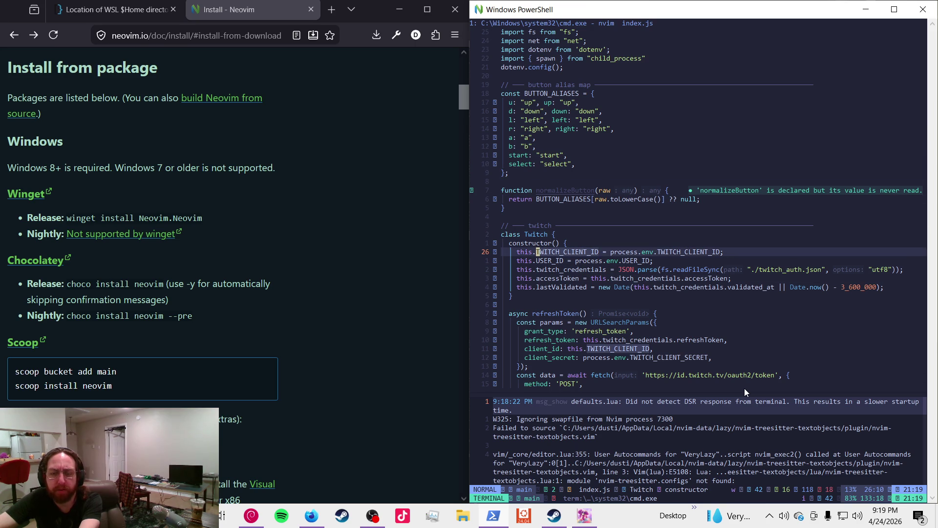
- Find every use of twitch_credentials in index.js
key("j")
key("w")
key("w")
key("w")
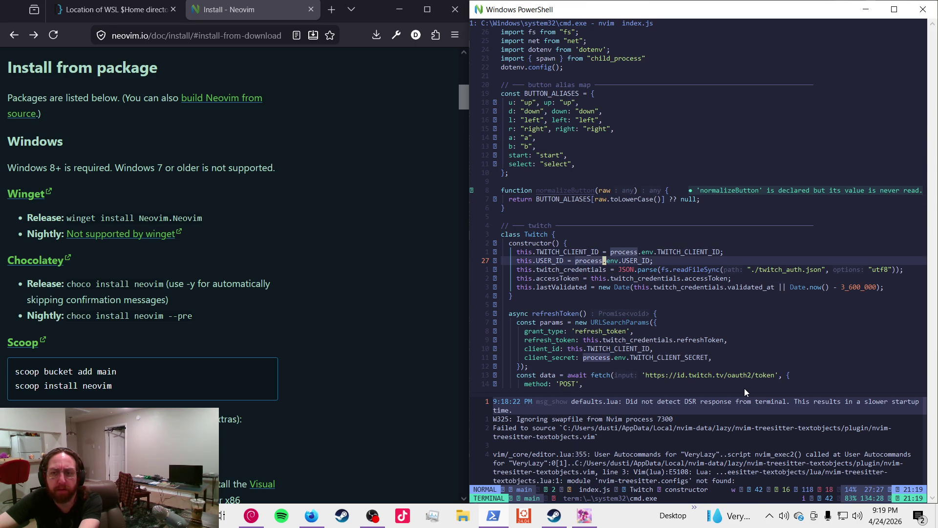
key("w")
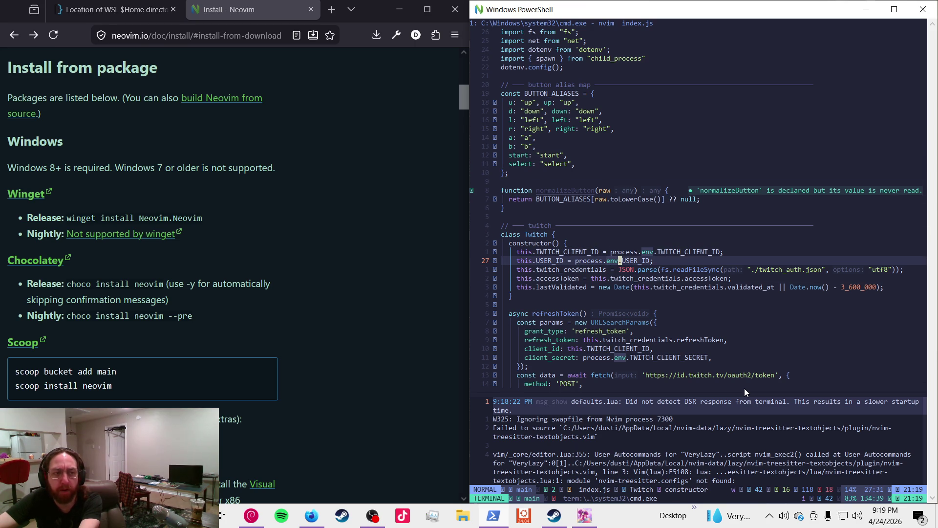
key("j")
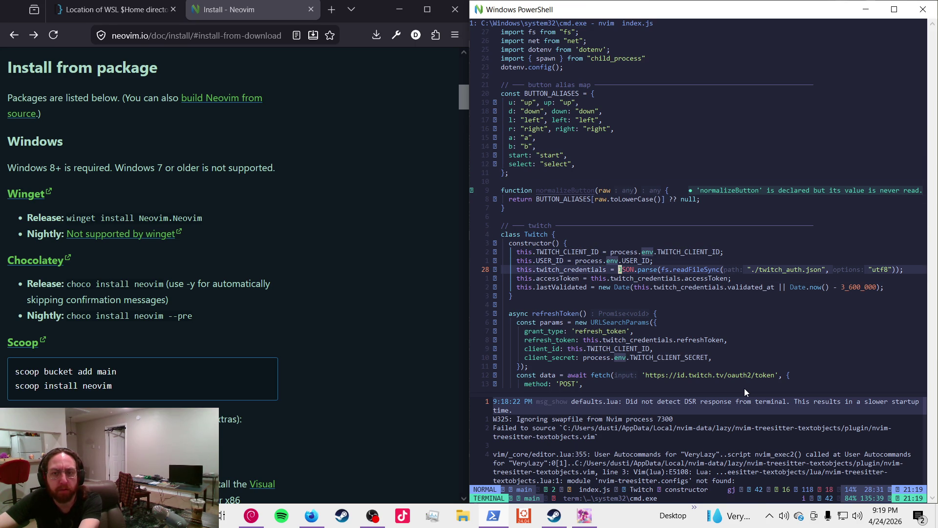
key("w")
key("w")
key("w")
key("asciicircum")
key("w")
key("w")
key("asterisk")
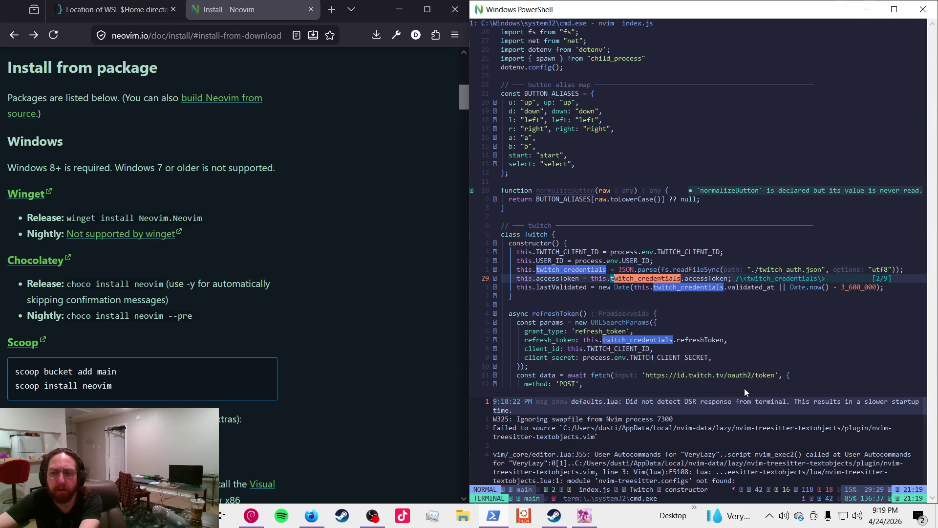
key("n")
key("n")
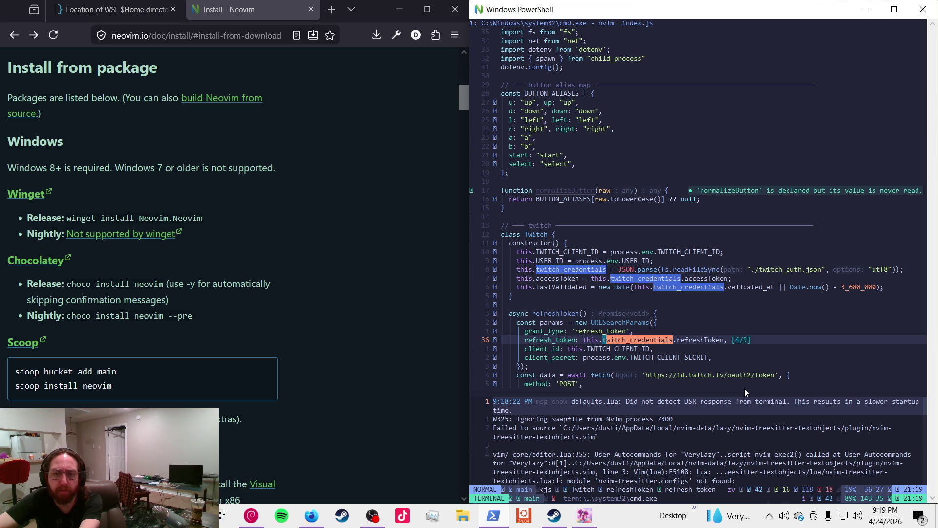
- Save all edits and quit Neovim back to the terminal
type(":q")
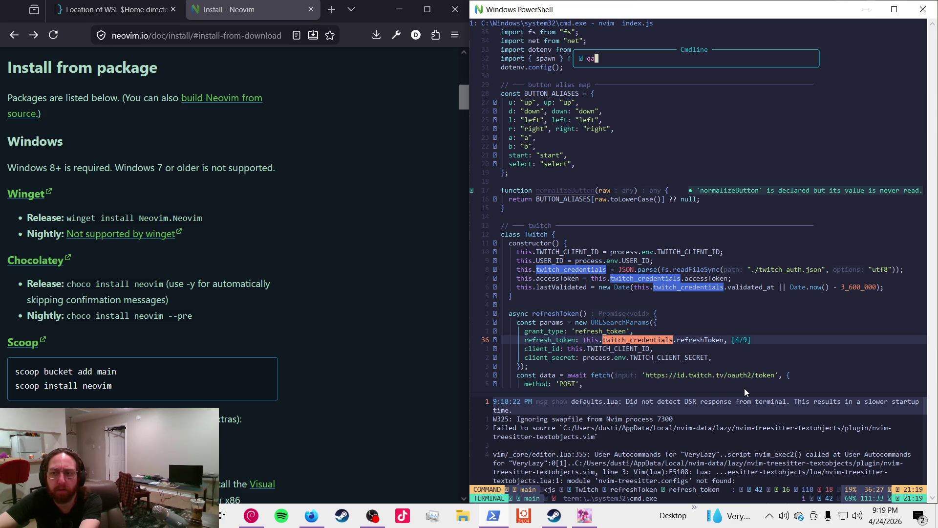
key("Escape")
key("k")
key("k")
key("k")
key("w")
key("w")
key("w")
key("w")
type(":")
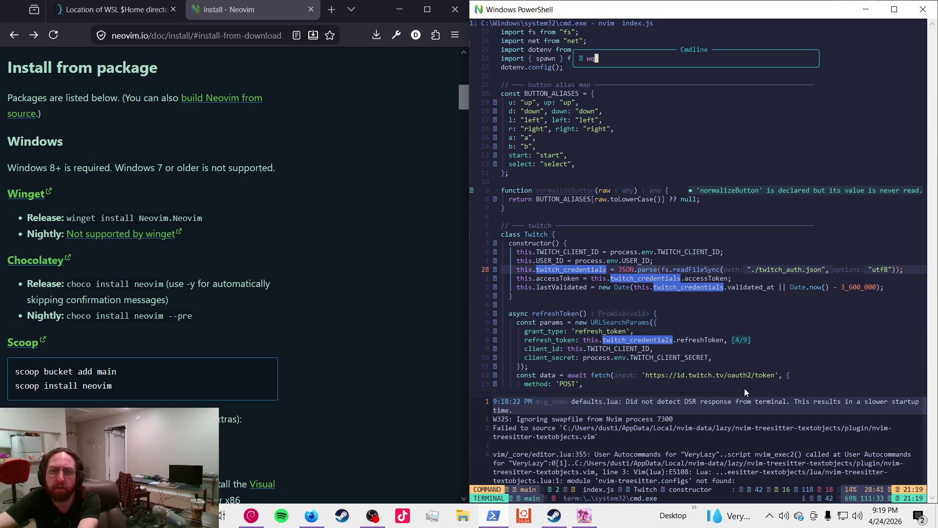
key("Return")
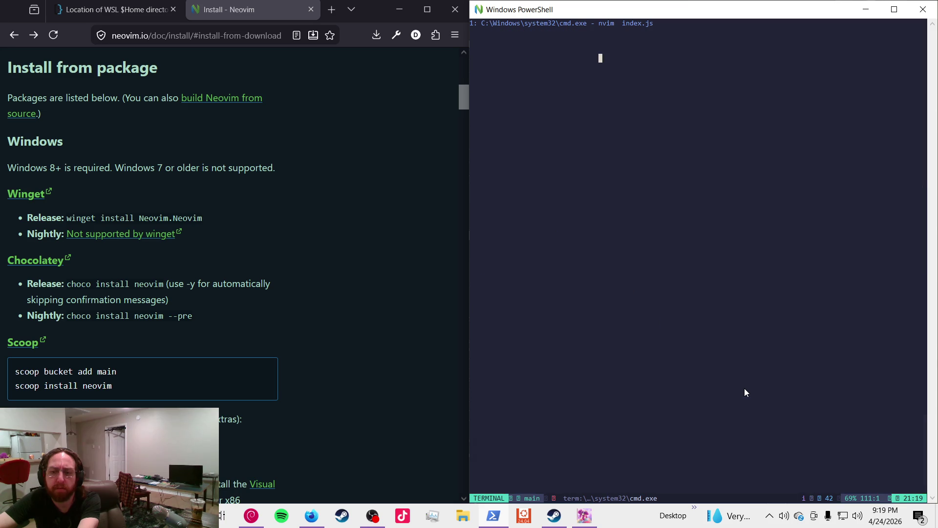
type("npm run auth")
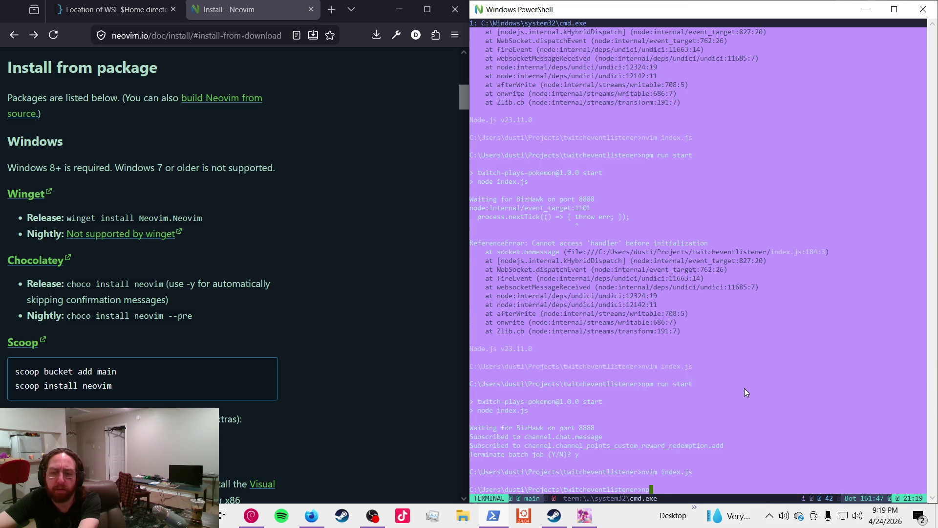
key("Return")
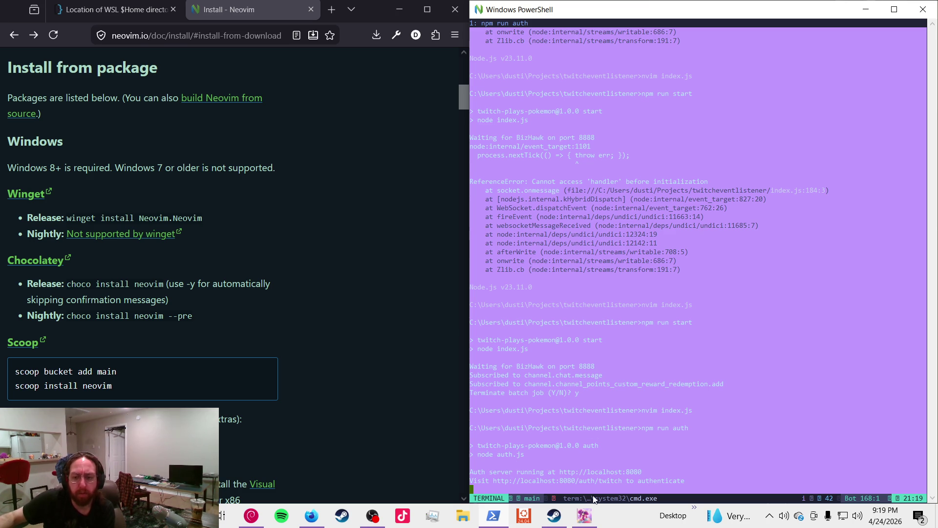
left_click(313, 517)
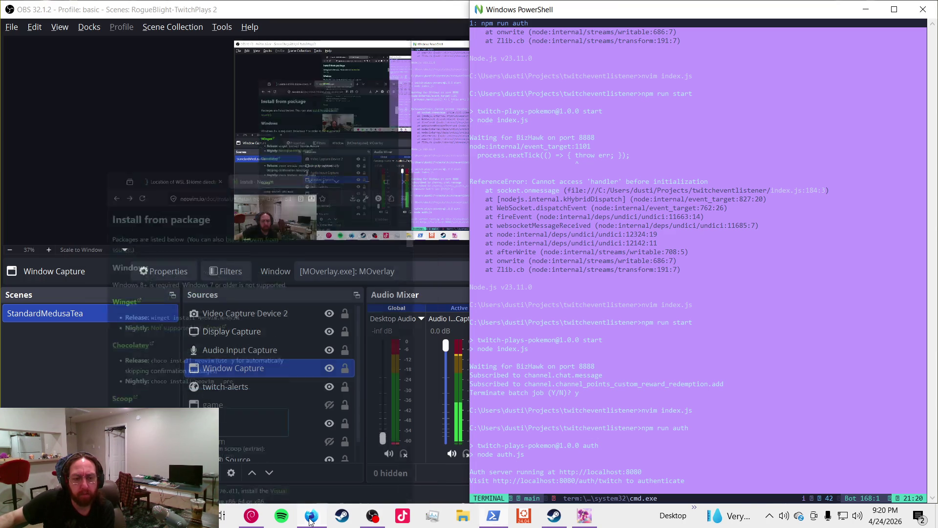
- Load localhost:8080 in a new Firefox tab to show the Twitch Auth page
left_click(309, 516)
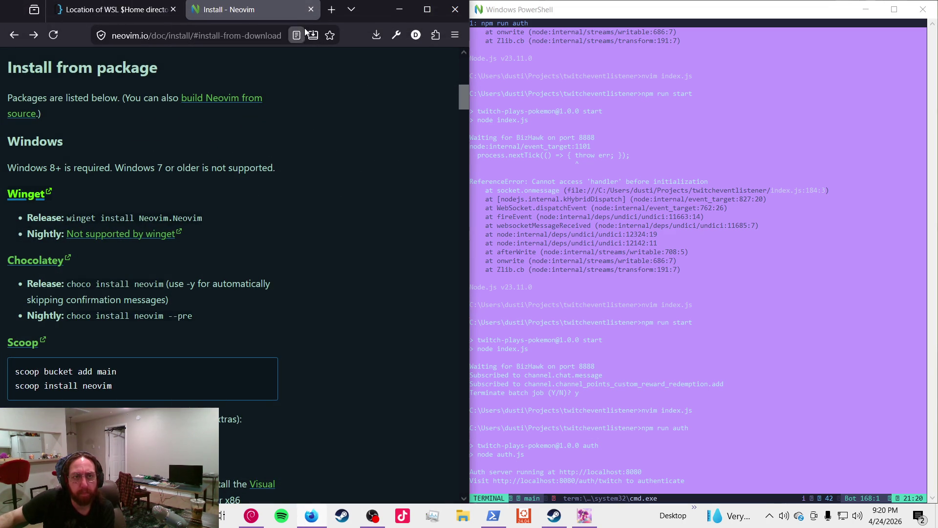
left_click(342, 14)
key("ctrl+t")
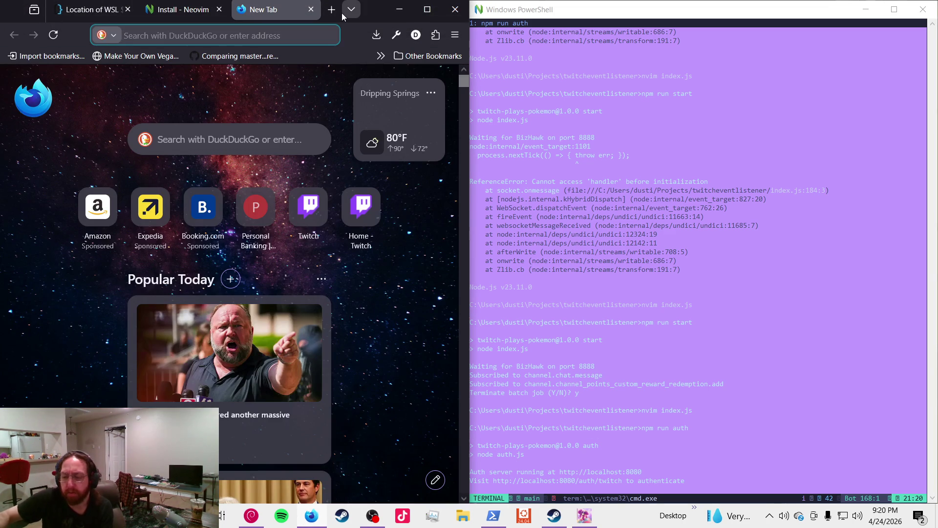
type("local")
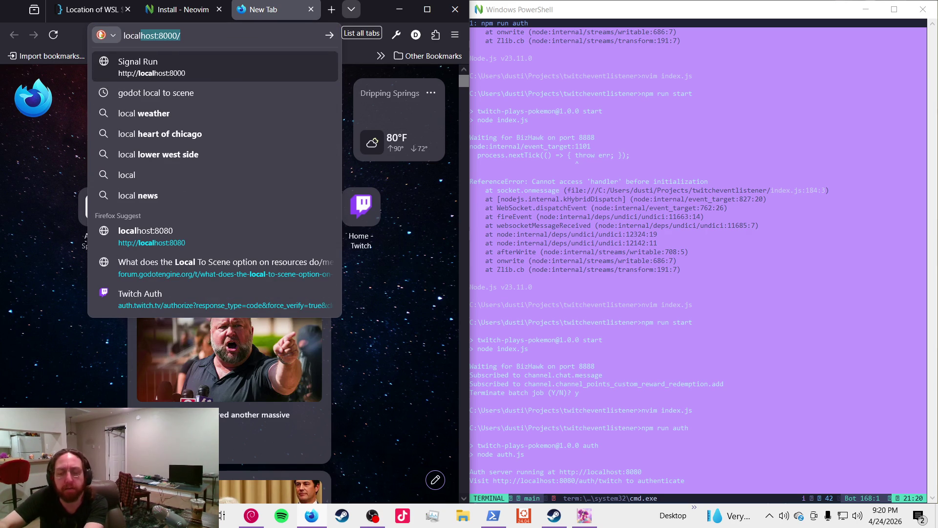
key("End")
key("BackSpace")
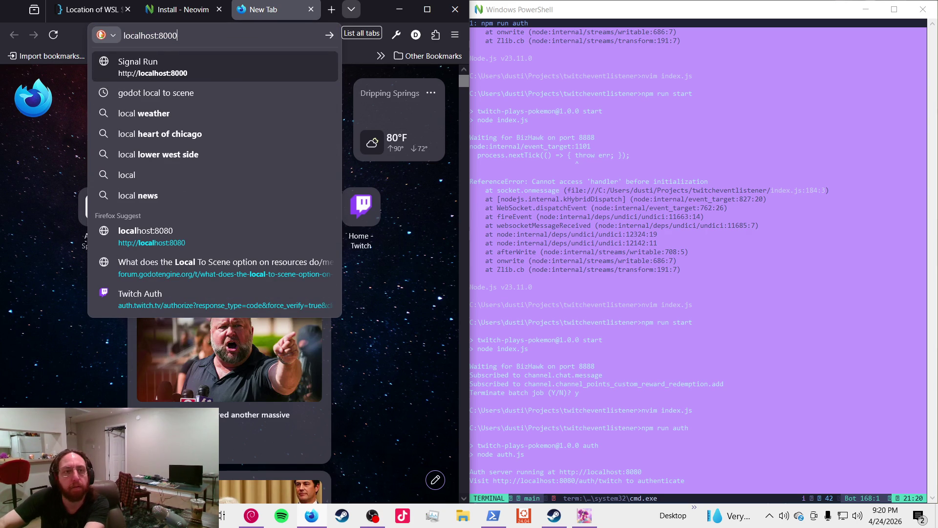
key("BackSpace")
key("BackSpace")
type("80")
key("Return")
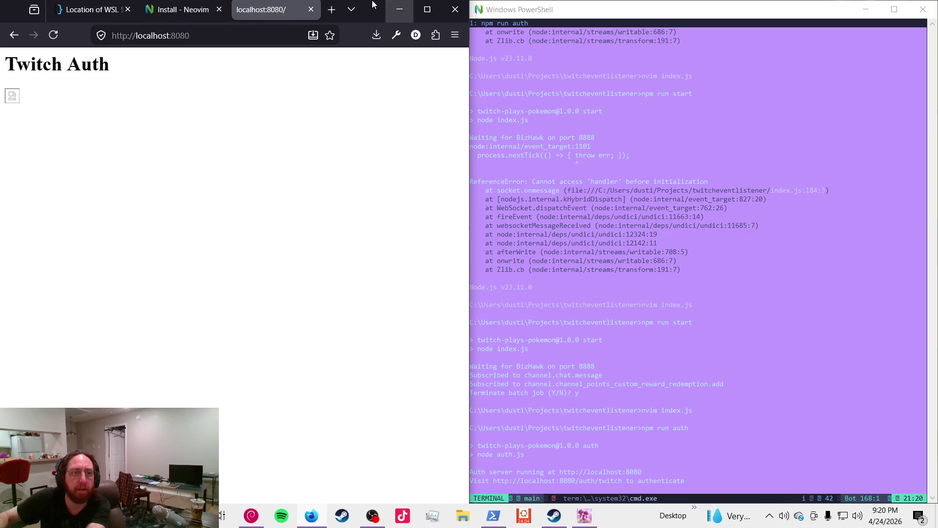
- Open Web Developer Tools from the ☰ > More Tools menu
left_click(460, 34)
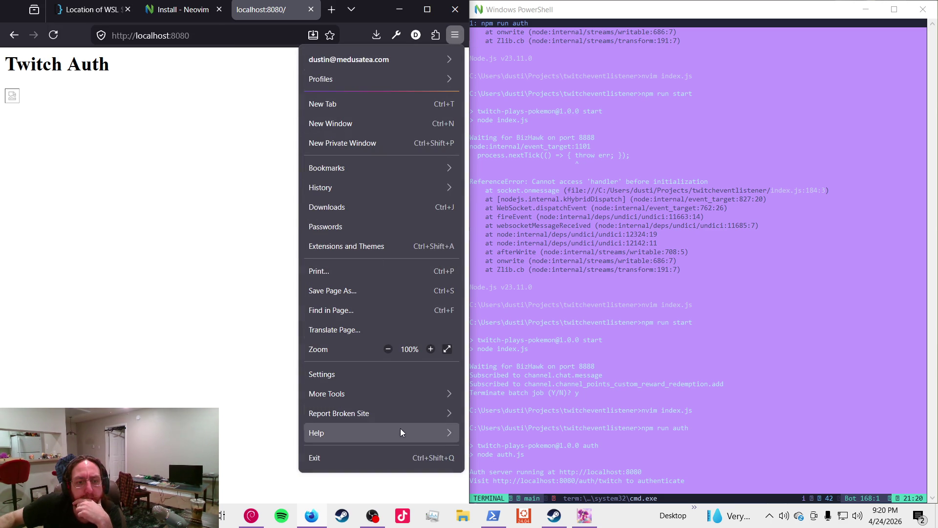
left_click(391, 396)
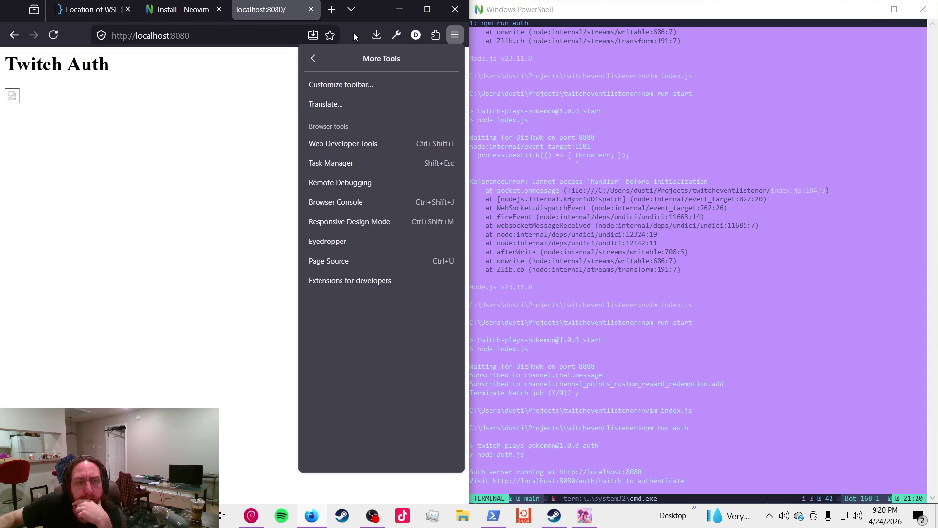
left_click(341, 142)
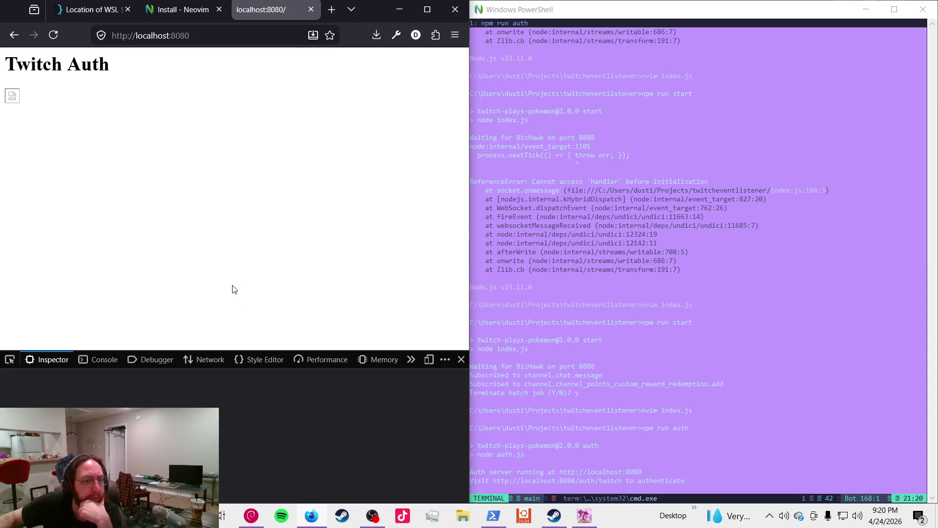
- Pick the page image with the Inspector's element picker and widen the markup pane
left_click(10, 360)
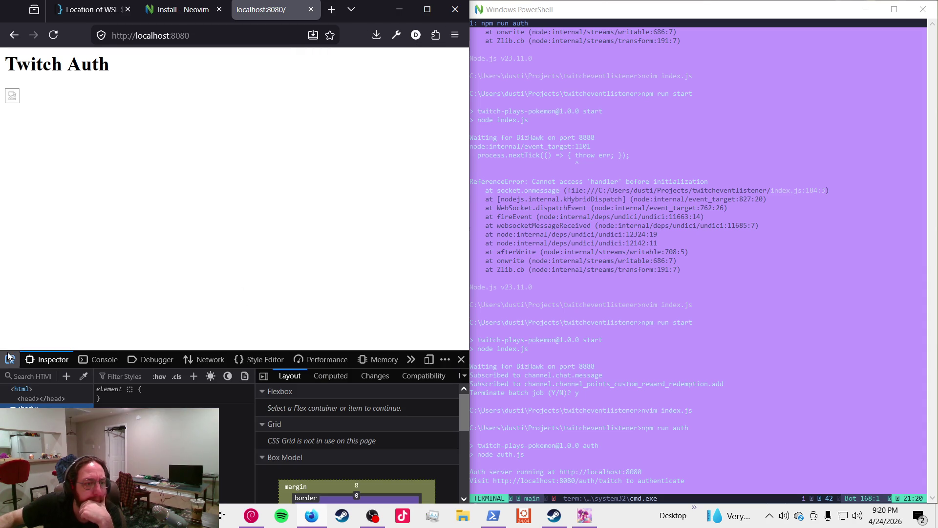
left_click(13, 96)
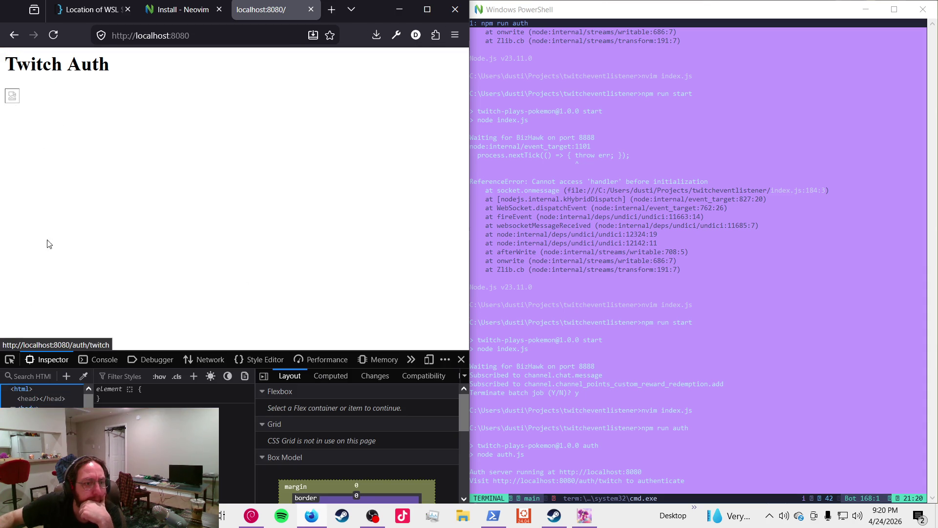
left_click_drag(93, 394, 240, 393)
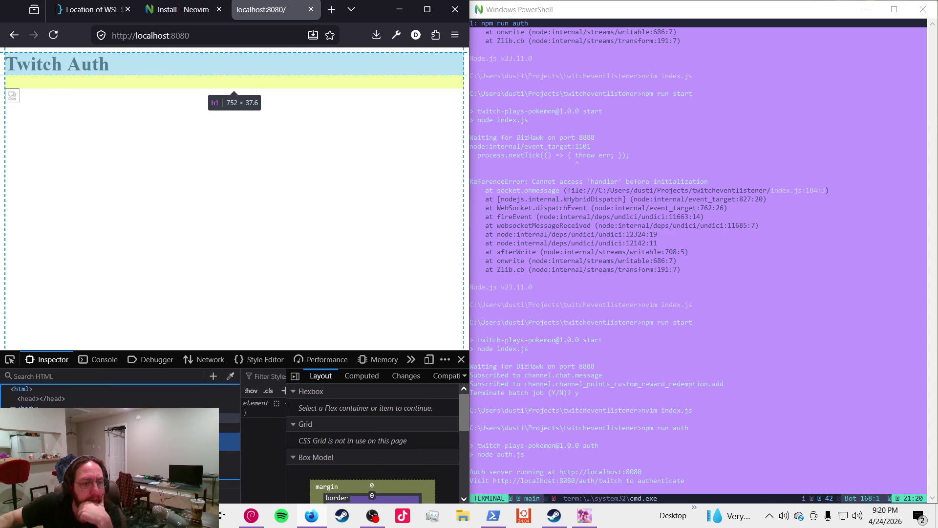
- Select the localhost:8080/auth/twitch URL in the terminal's server output
left_click(611, 217)
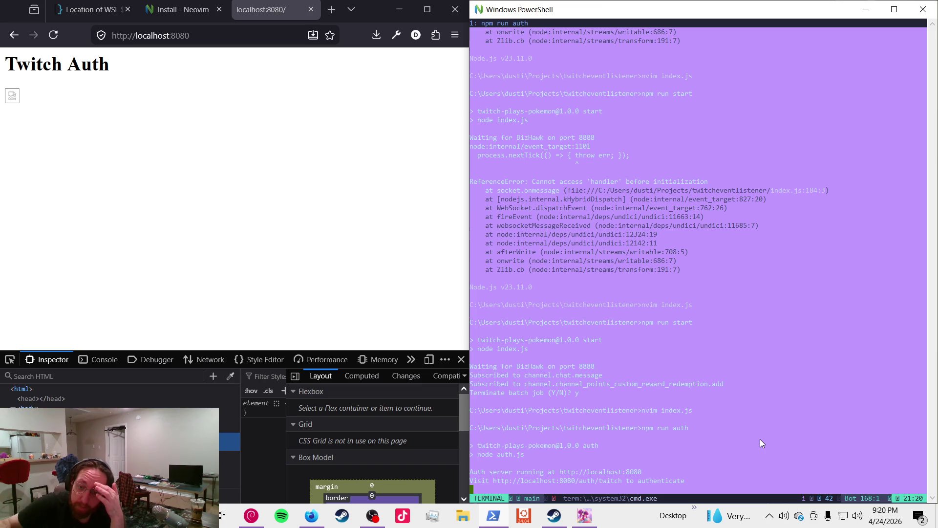
left_click(581, 473)
left_click(646, 473)
left_click(703, 487)
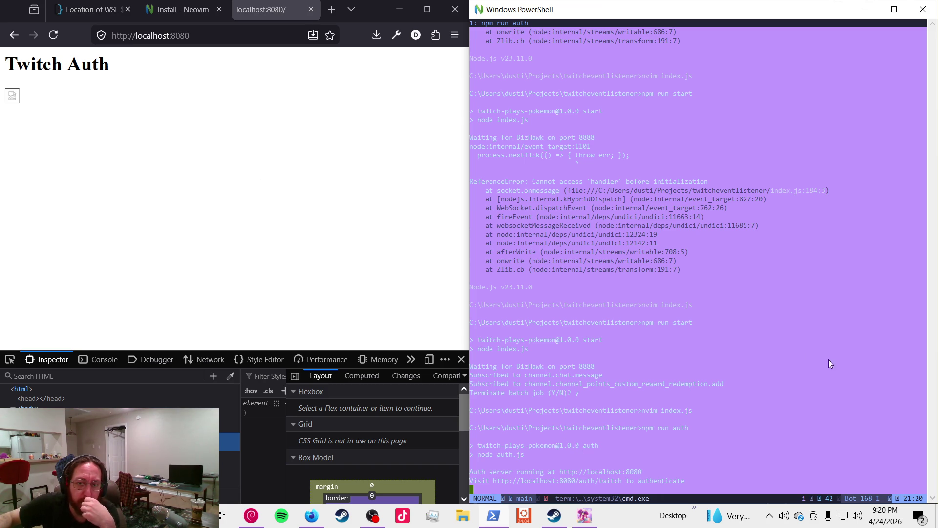
mouse_move(518, 481)
left_mouse_down()
mouse_move(643, 465)
mouse_move(614, 481)
left_mouse_up()
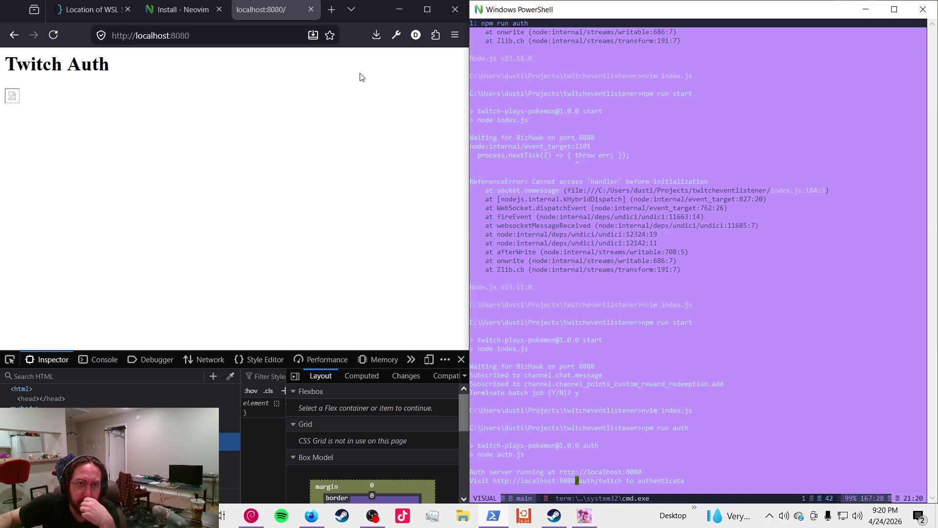
- Return to the localhost:8080 Twitch Auth tab, leaving an extra empty New Tab
left_click(329, 11)
left_click(329, 11)
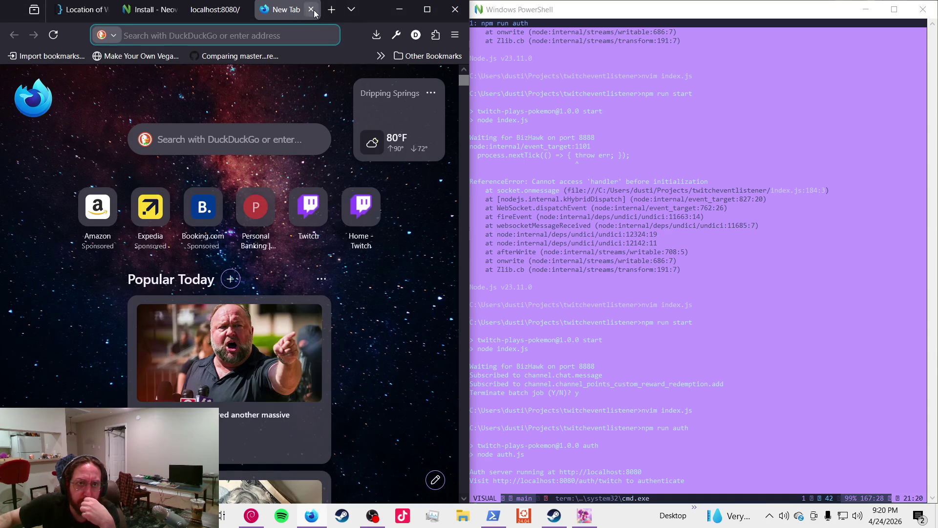
left_click(220, 10)
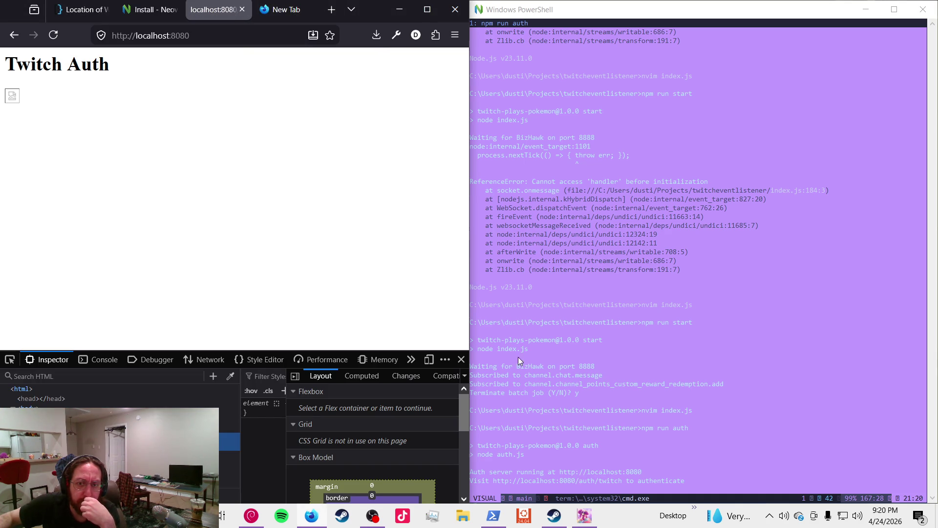
left_click(385, 515)
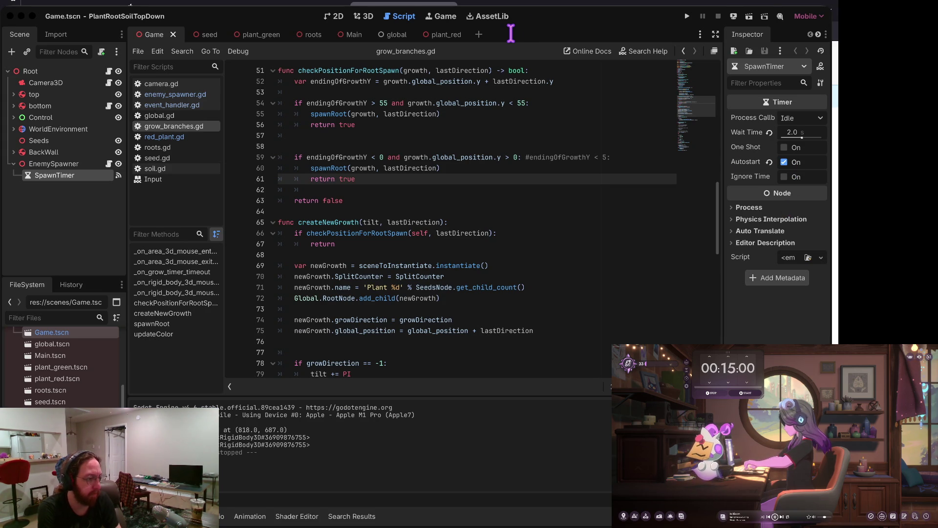
- Open twitch.tv in a new tab in the browser workspace
key("ctrl+Right")
key("ctrl+Right")
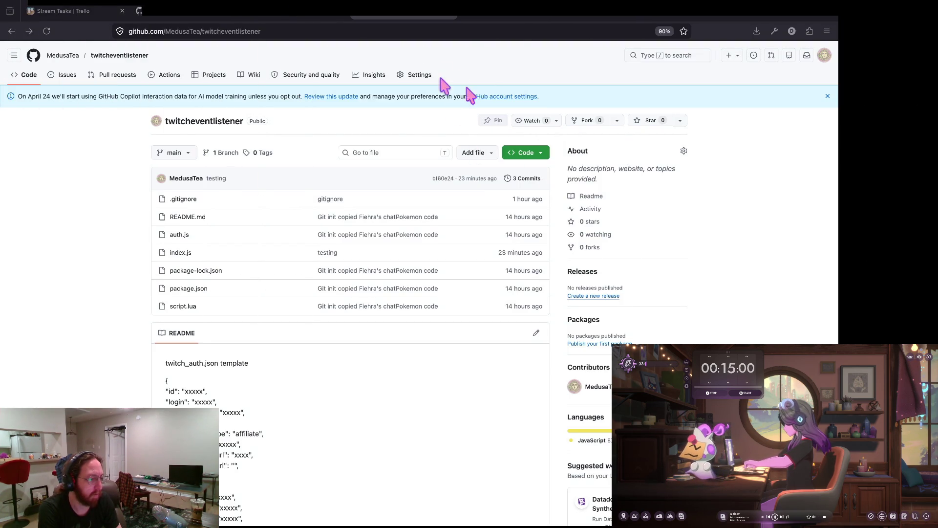
key("ctrl+t")
type("twitch")
key("Return")
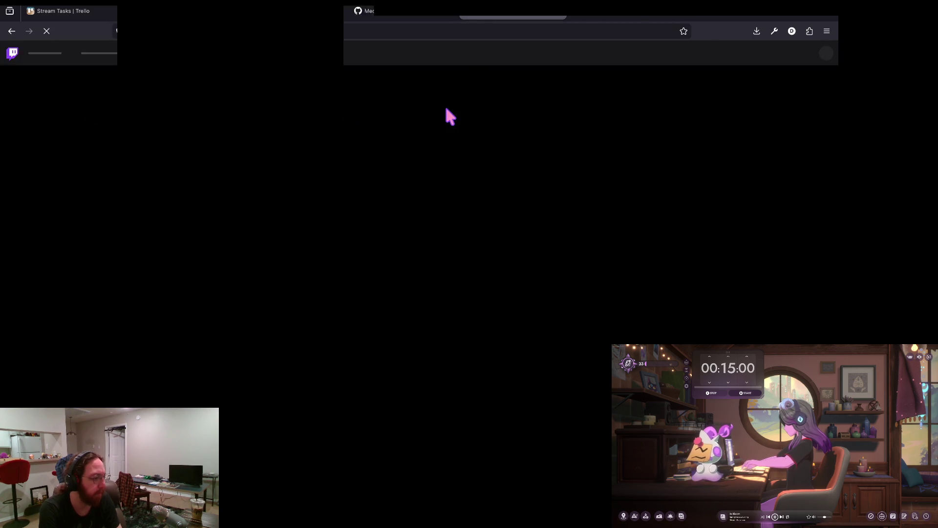
- Unmute the followed channel's live Long Distance stream
key("ctrl+Left")
key("ctrl+Left")
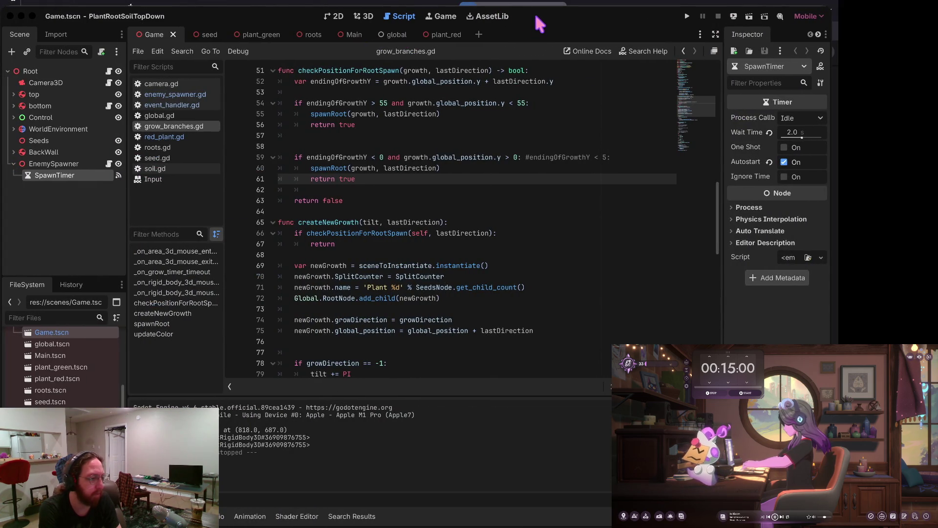
key("ctrl+Right")
key("ctrl+Right")
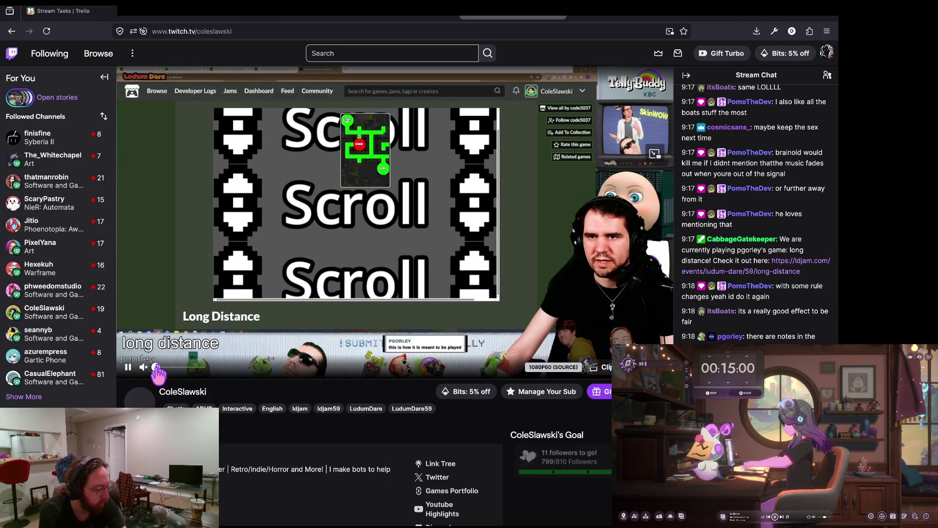
left_click(155, 367)
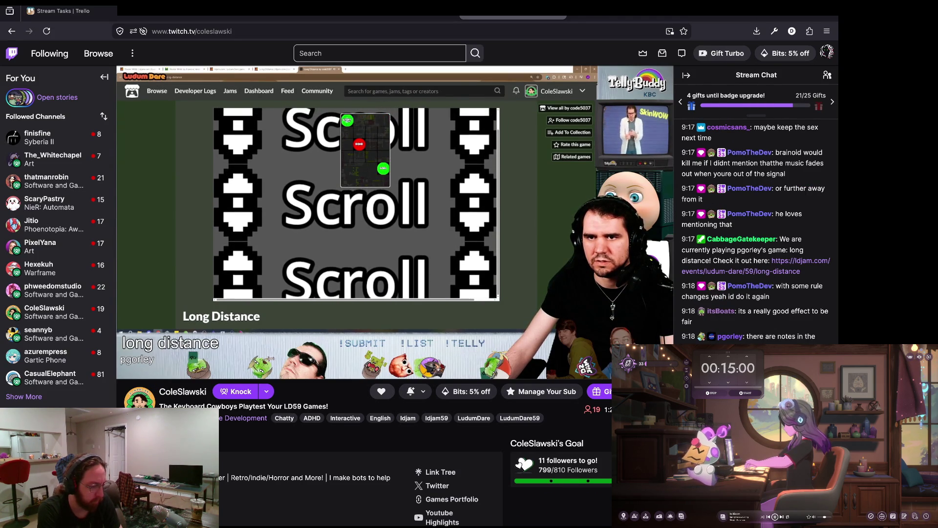
key("super+Tab")
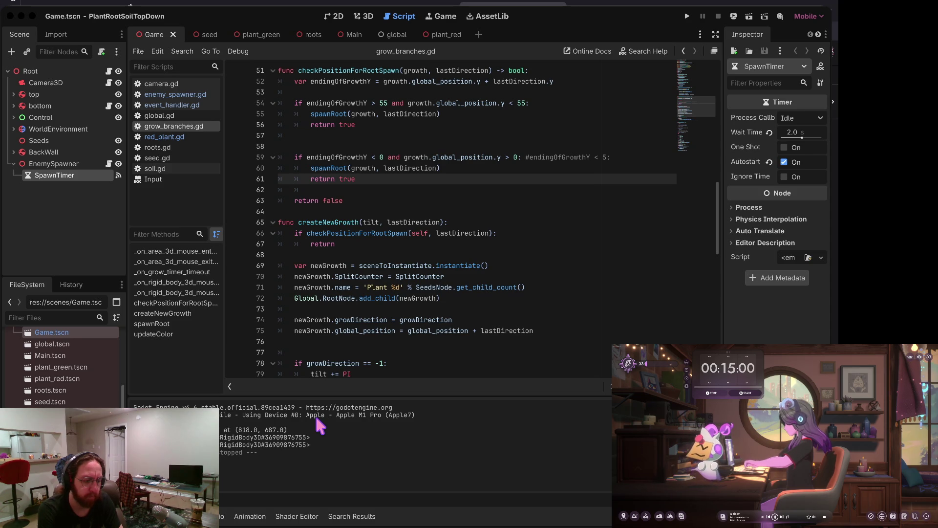
key("super+Tab")
key("super+Tab")
key("super+Tab")
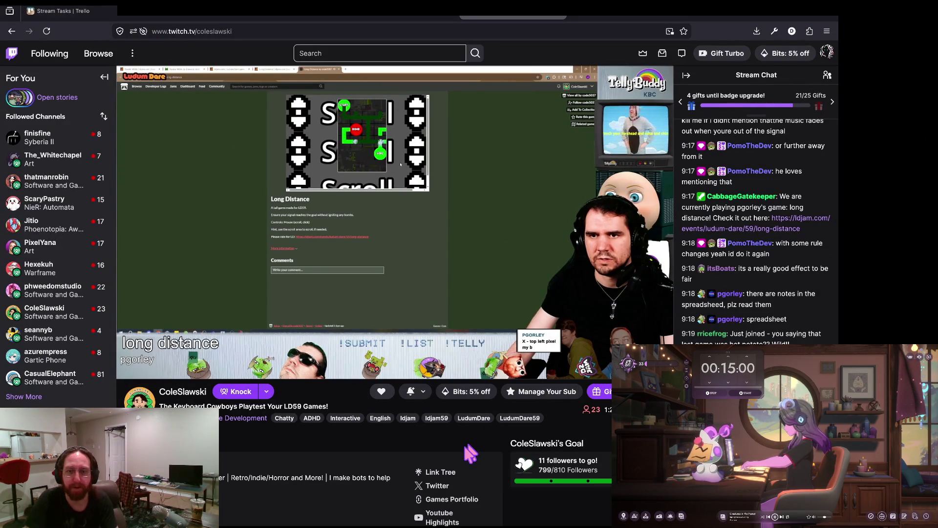
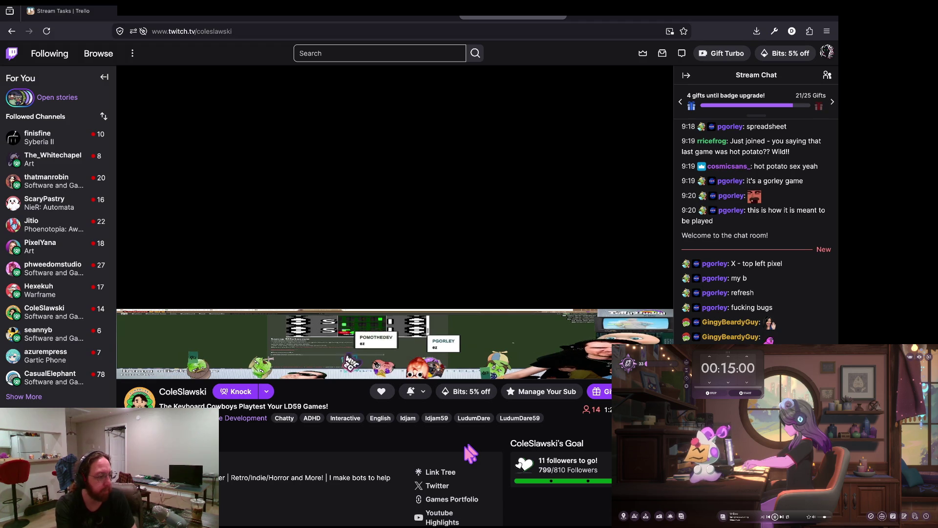
- Switch from the Twitch stream to the Godot editor showing grow_branches.gd
key("super+Tab")
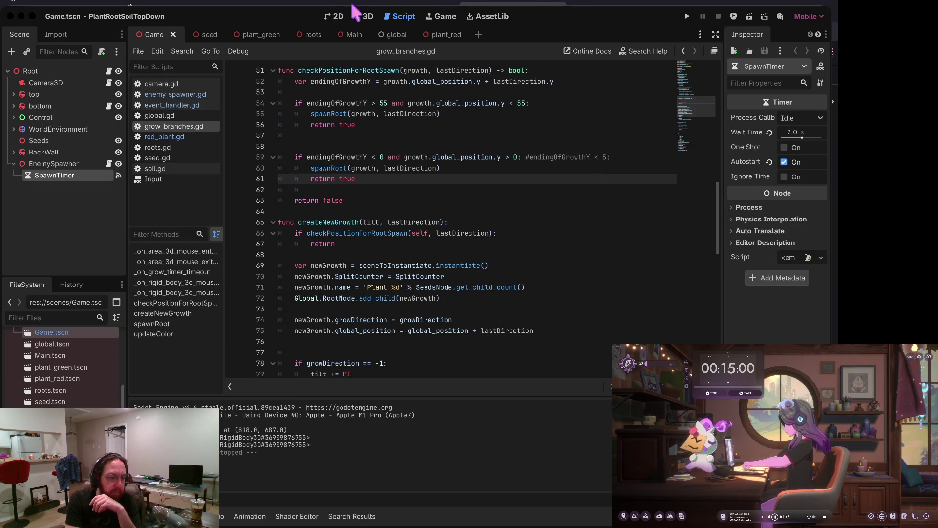
- Switch from the Godot editor back to the browser showing the Twitch channel
key("ctrl+Right")
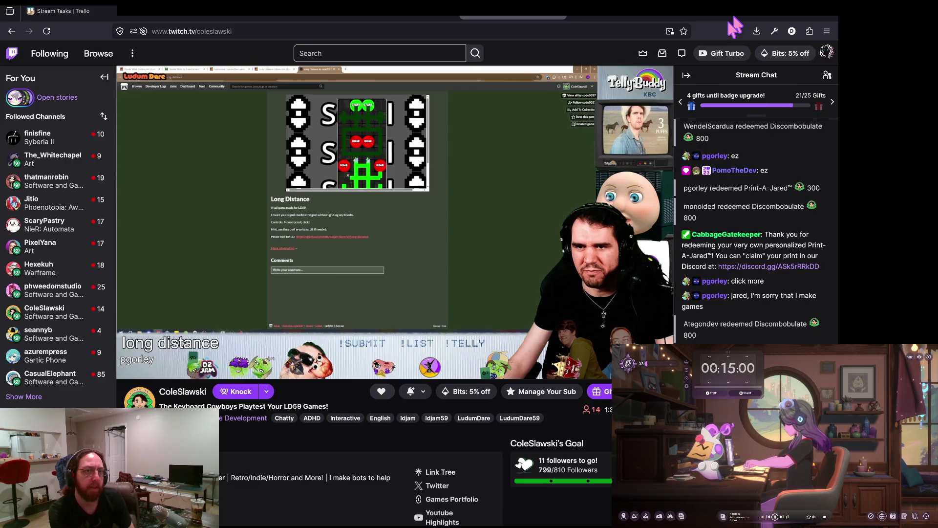
- Load dev.twitch.tv/console/apps in a new browser tab
key("ctrl+t")
type("dev.twitch.tv.")
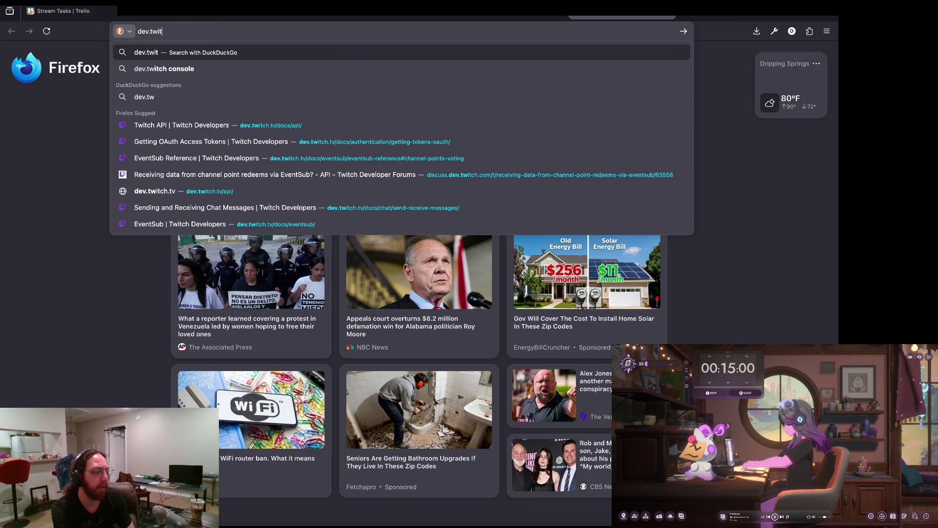
key("BackSpace")
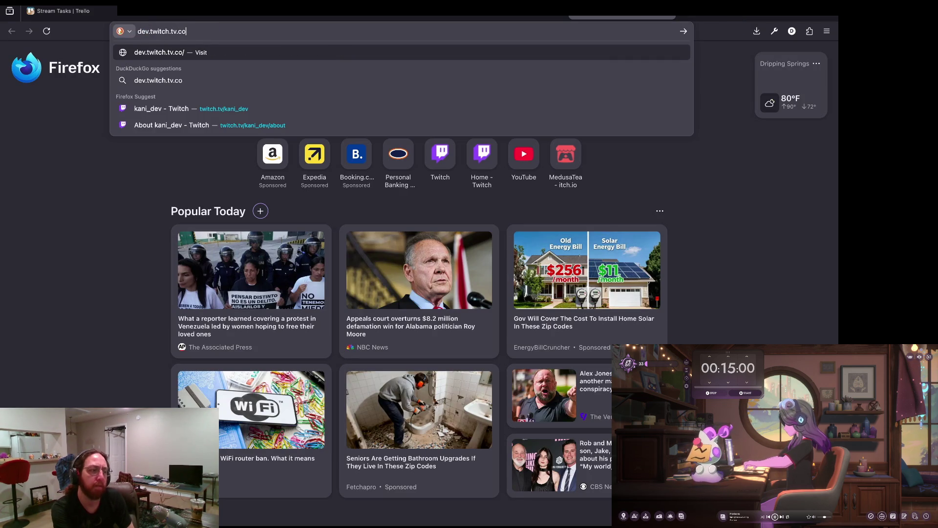
type("/console/apps")
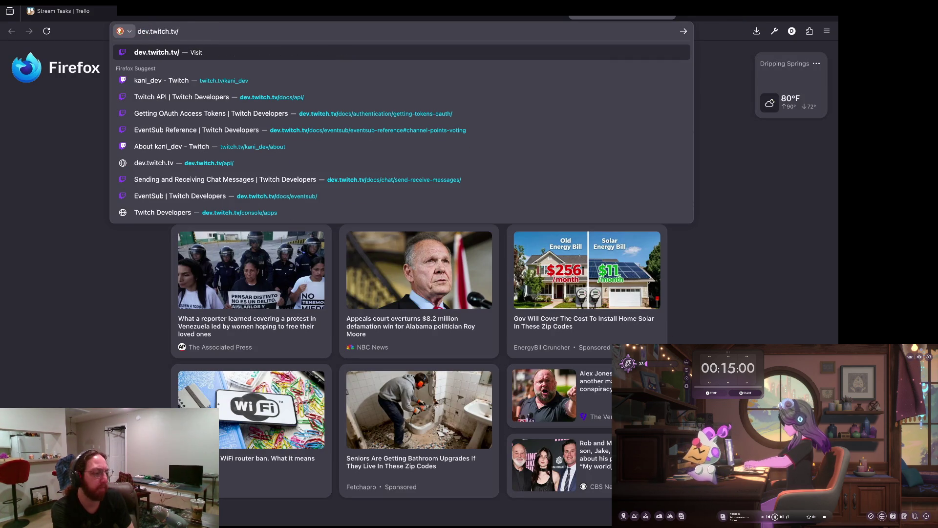
key("Return")
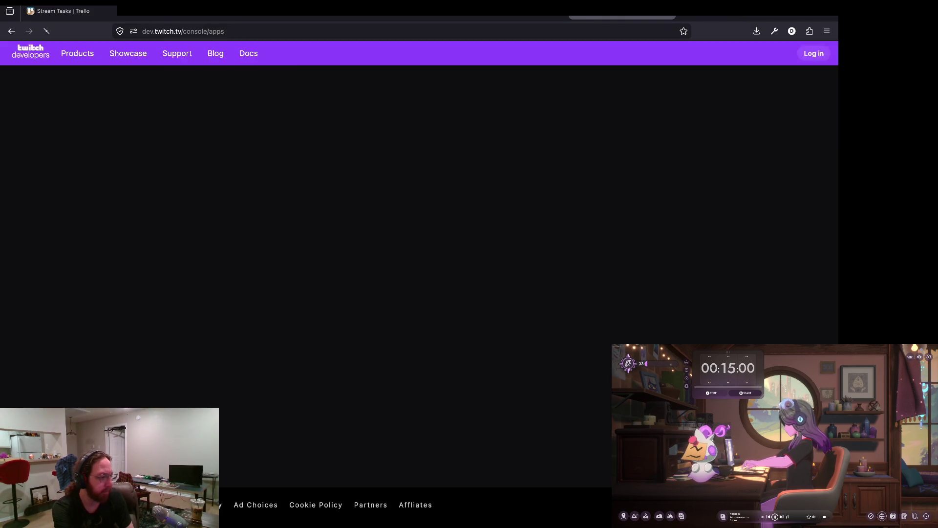
- Inspect the registered app's row details and creation date
key("ctrl+l")
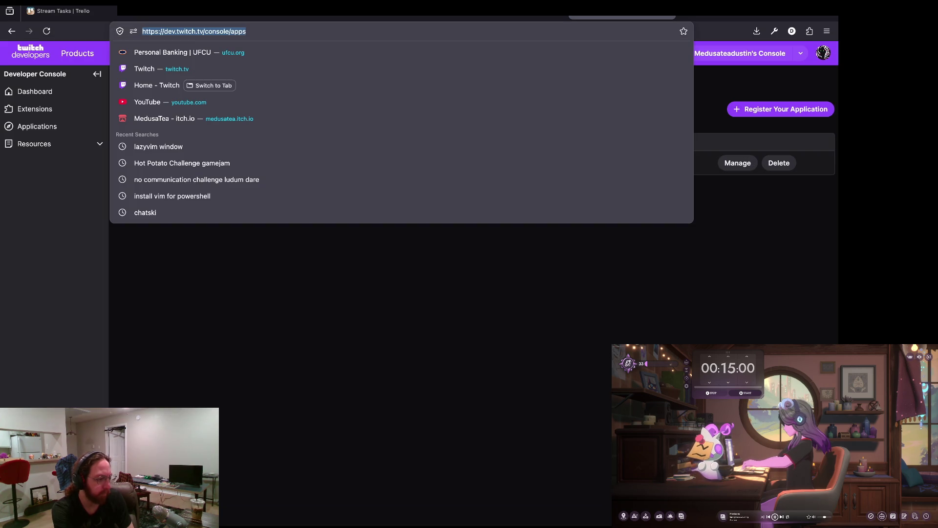
key("Escape")
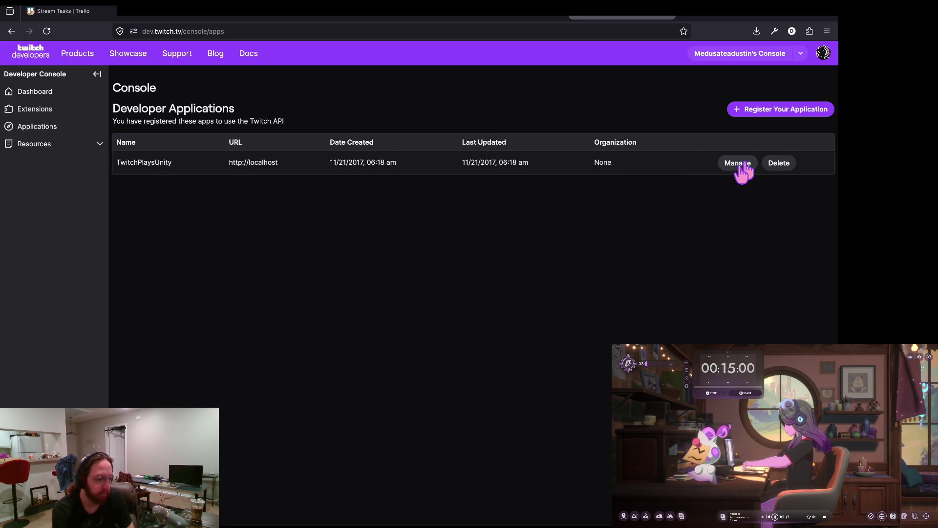
left_click_drag(604, 162, 237, 162)
left_click(190, 170)
left_click_drag(328, 162, 412, 166)
left_click(412, 168)
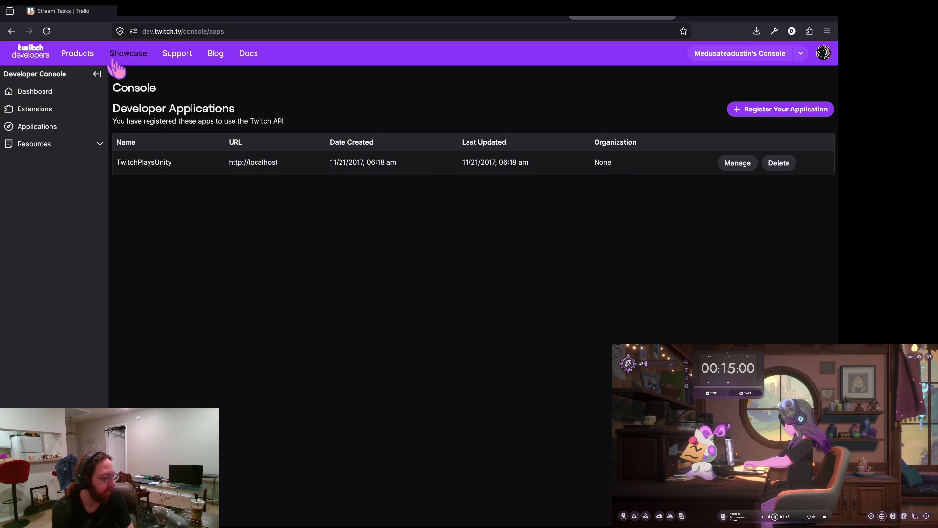
- Check the KukoroRaids extension on the dashboard, open Applications, then close the tab to return to the stream
left_click(30, 93)
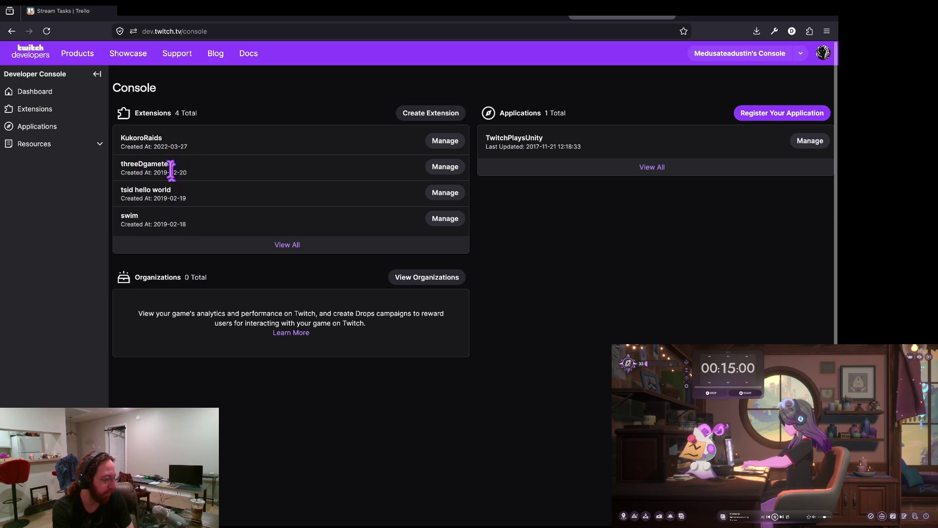
double_click(160, 139)
left_click(178, 143)
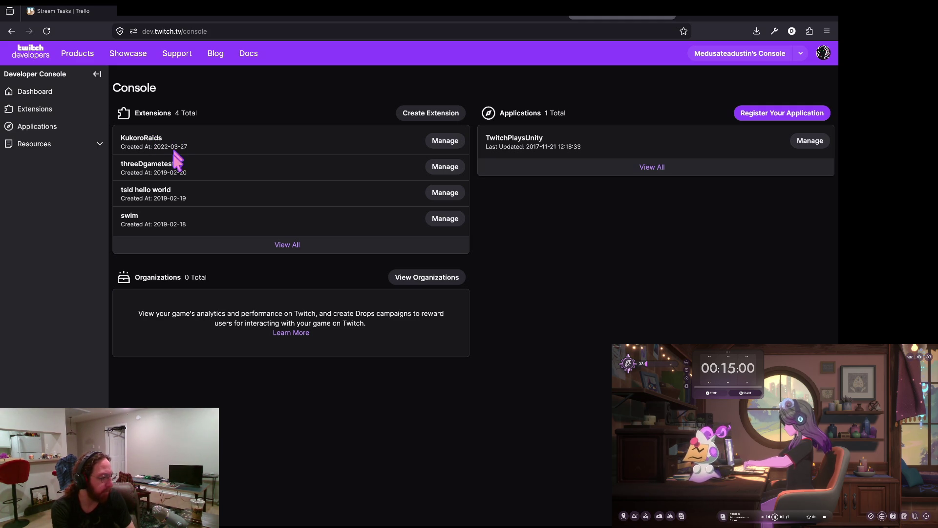
double_click(151, 138)
left_click(52, 129)
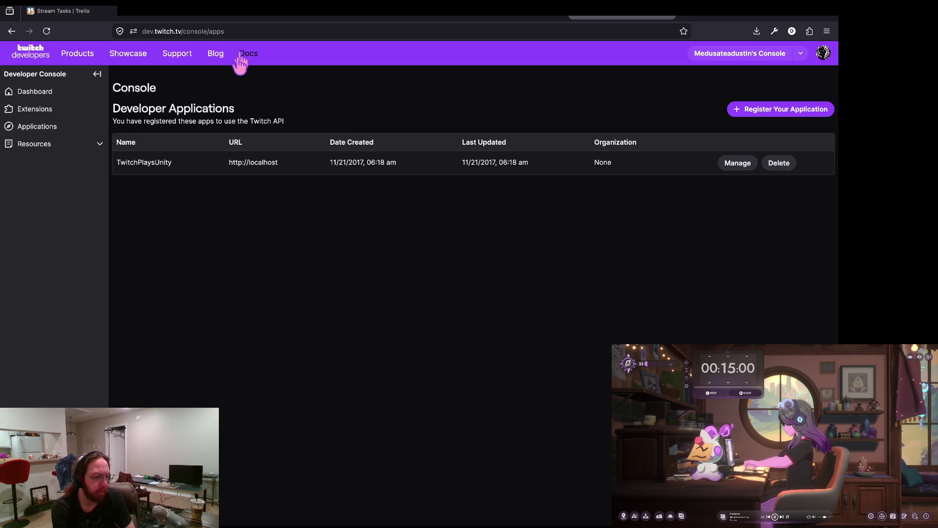
left_click(591, 32)
key("ctrl+w")
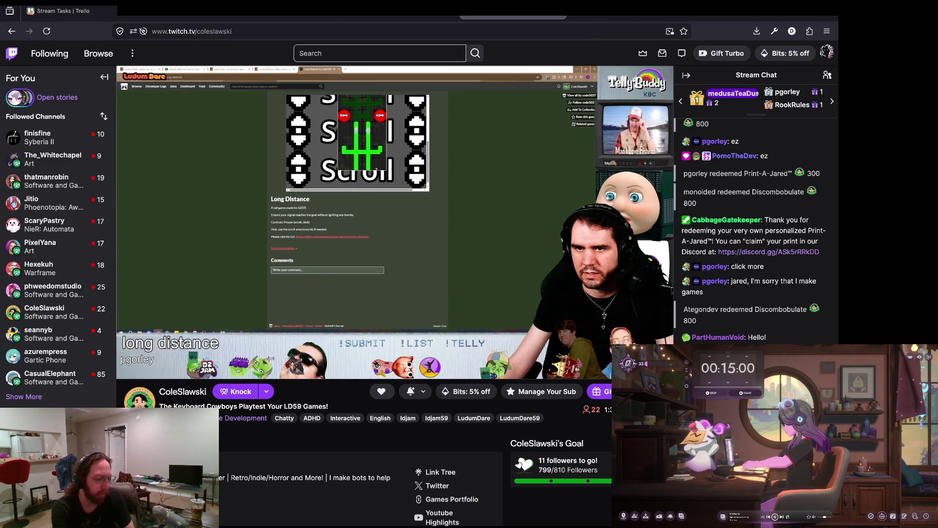
- Switch from the browser back to the Godot editor with grow_branches.gd
key("alt+Tab")
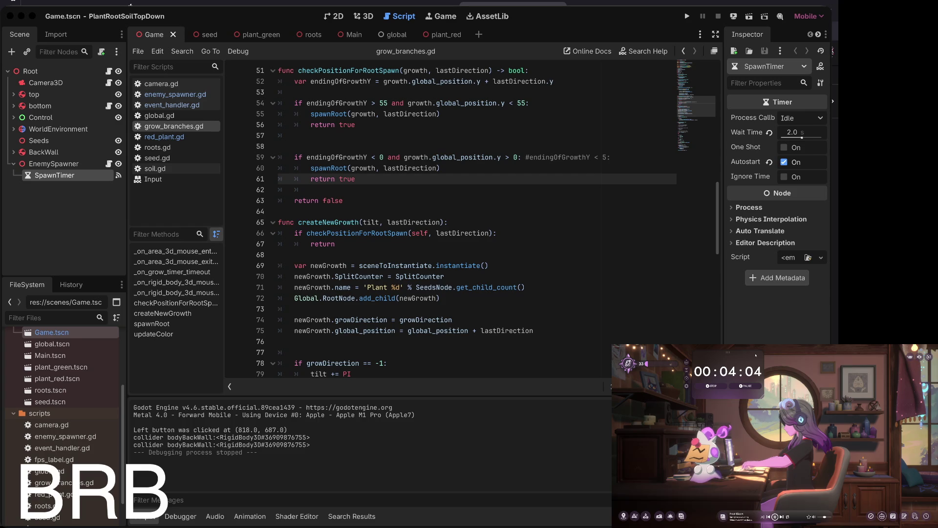
- Reset the overlay stopwatch, switch the clock to a 15:00 timer, and go to the stream browser
left_click(711, 386)
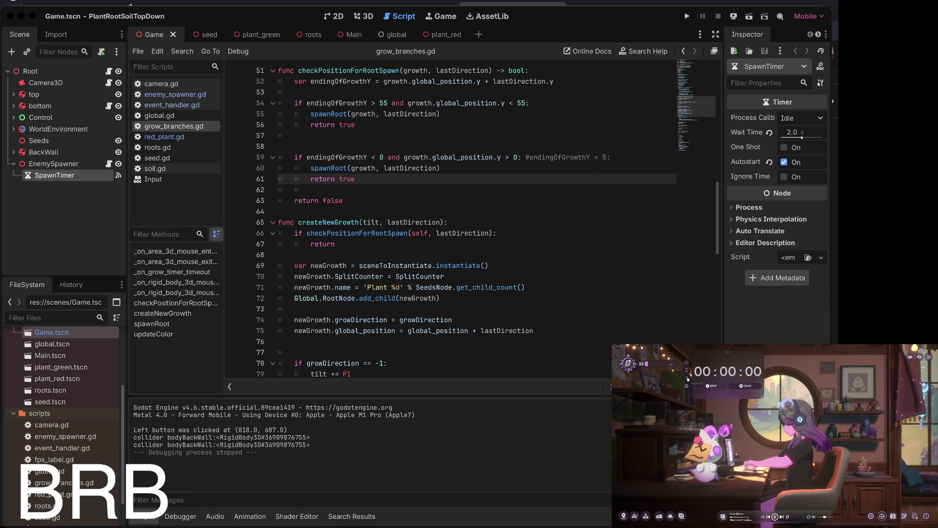
left_click(688, 371)
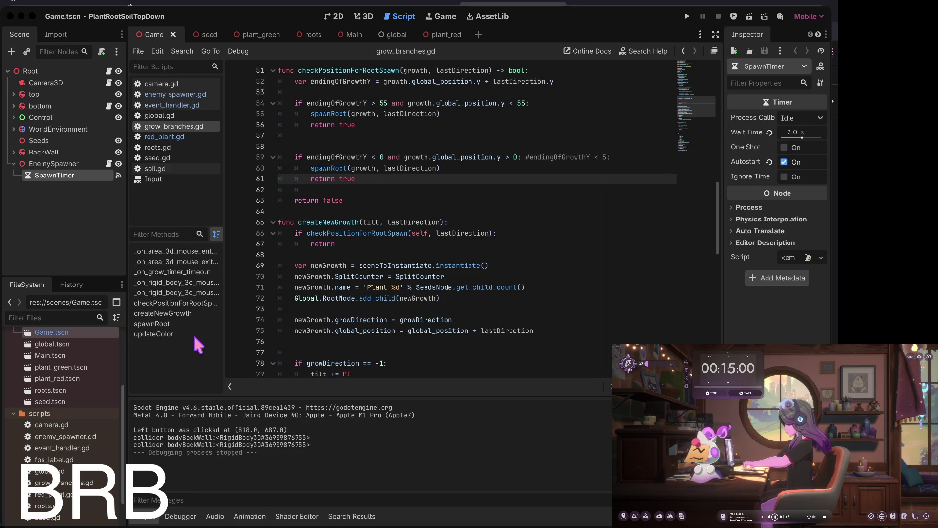
key("super+Tab")
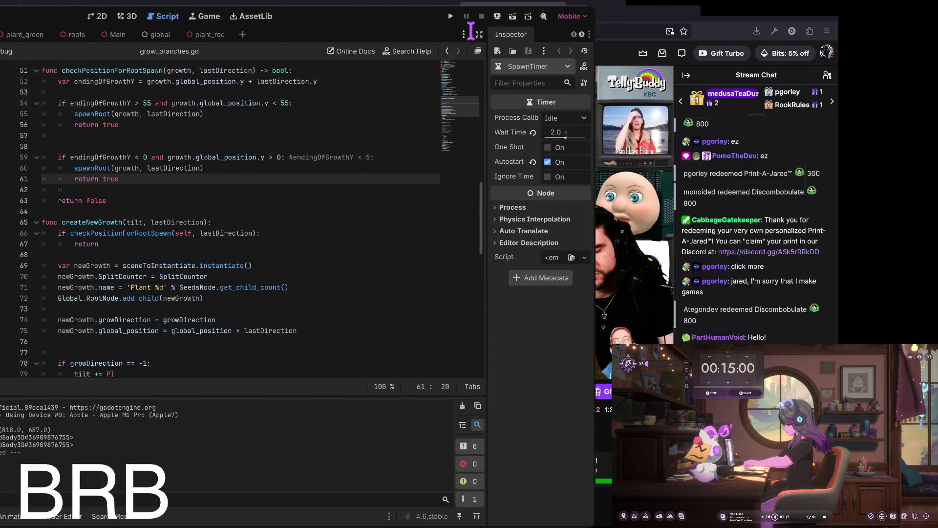
- Open and dismiss the stream tab's context menu, then return to the Godot editor
right_click(511, 15)
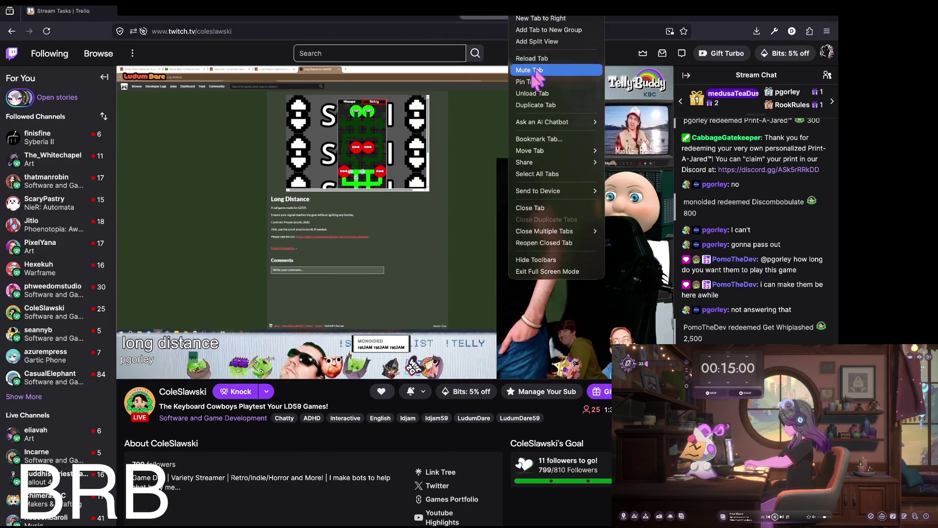
key("Escape")
key("super+Tab")
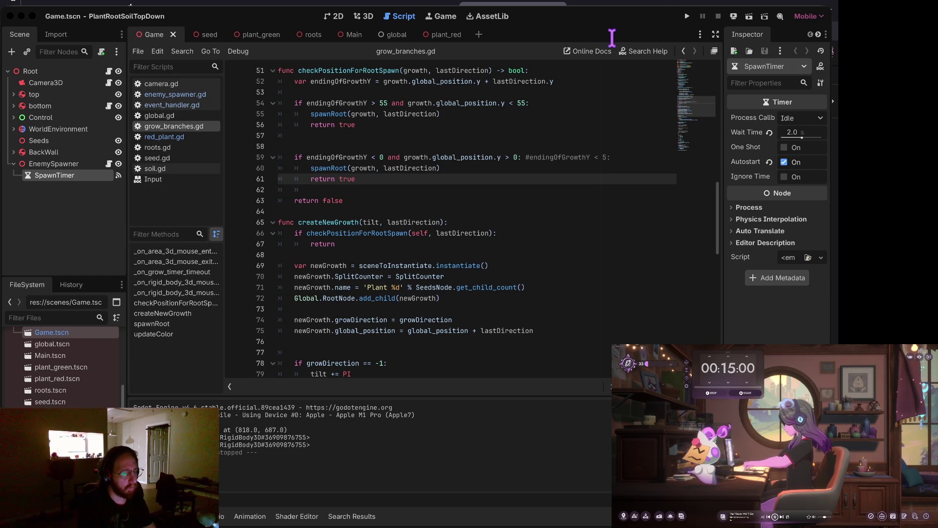
- Bring up the Twitch Developer Console's blank Register Your Application page in the browser
key("super+Tab")
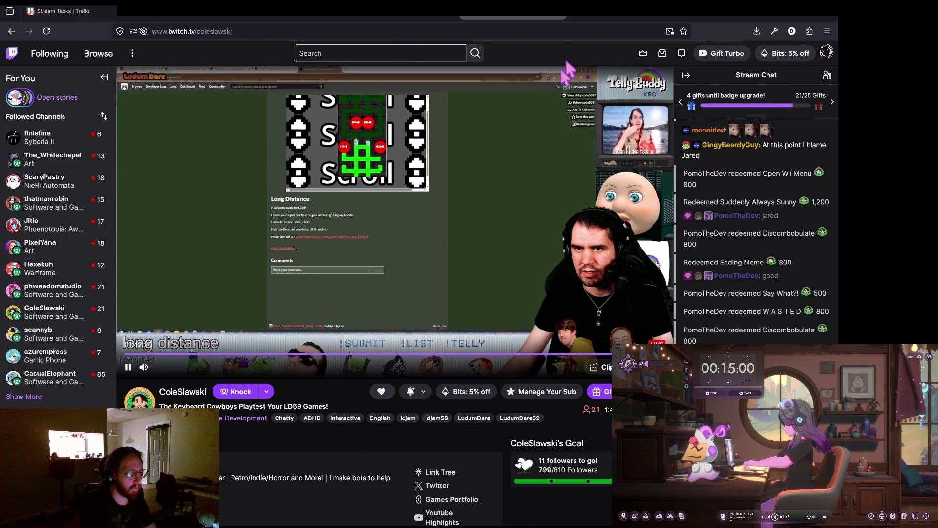
key("ctrl+Tab")
key("ctrl+Tab")
key("ctrl+Tab")
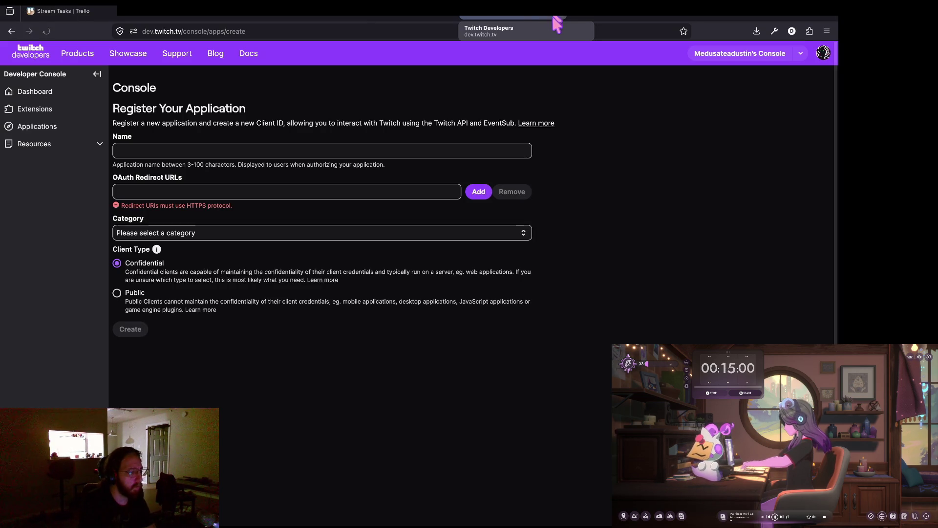
- Enter 'EventListener' as the application name and advance to the OAuth Redirect URLs field
left_click(185, 150)
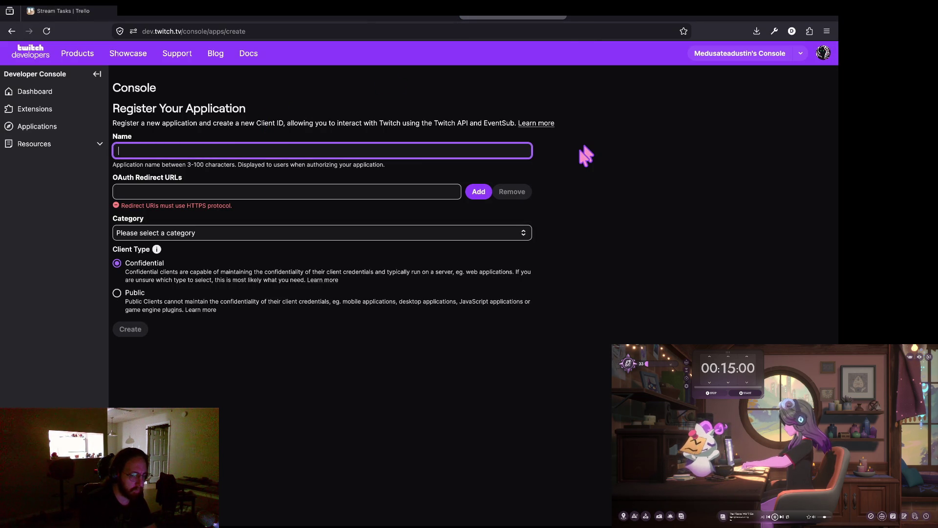
type("EventListener")
key("Tab")
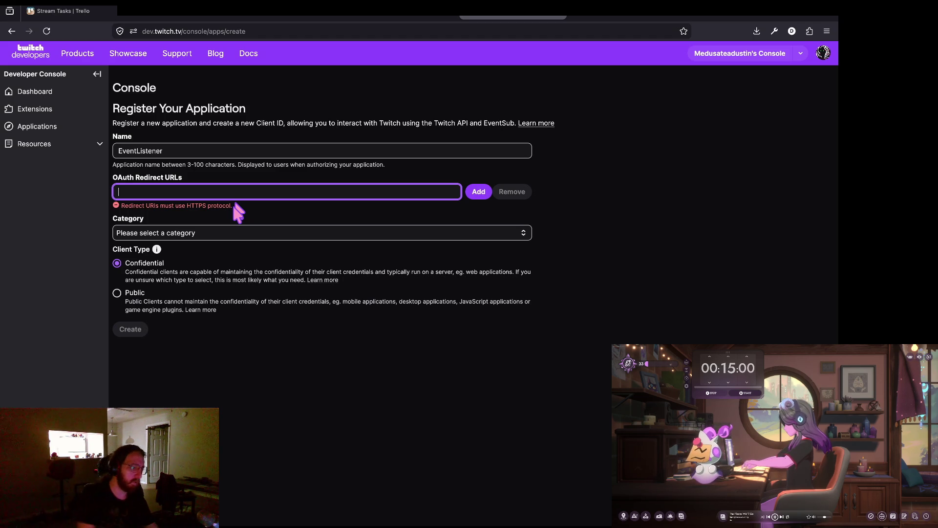
- Leave the form at the redirect URL field, go back a browser page, and return to grow_branches.gd
left_click(225, 189)
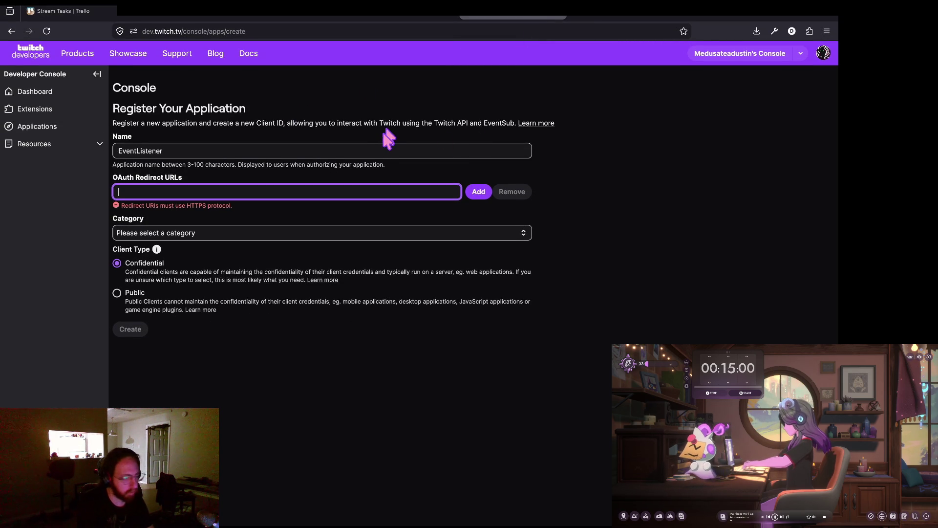
key("super+Tab")
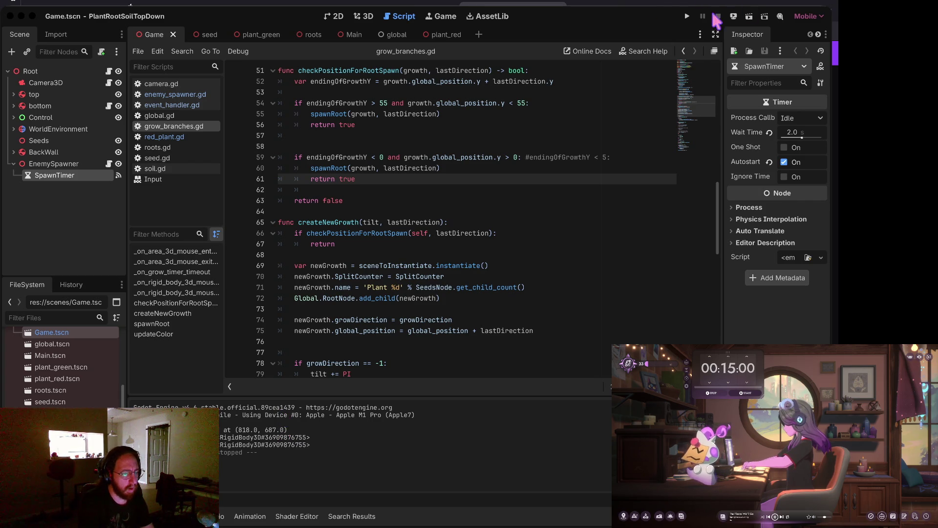
key("super+Tab")
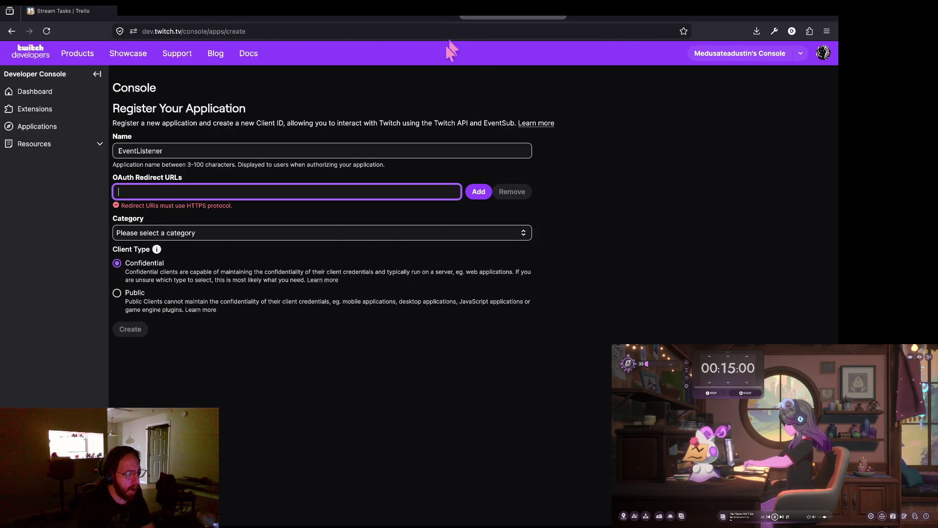
left_click(449, 31)
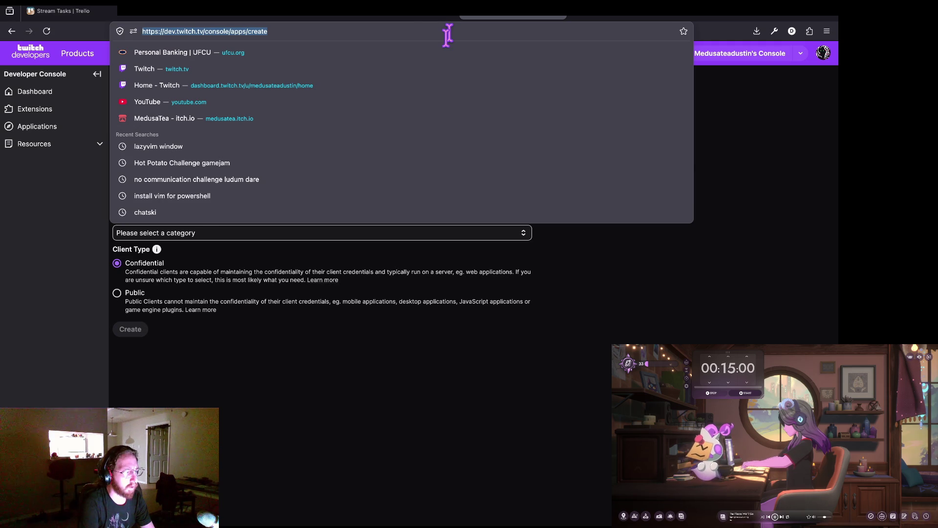
key("alt+Left")
key("super+Tab")
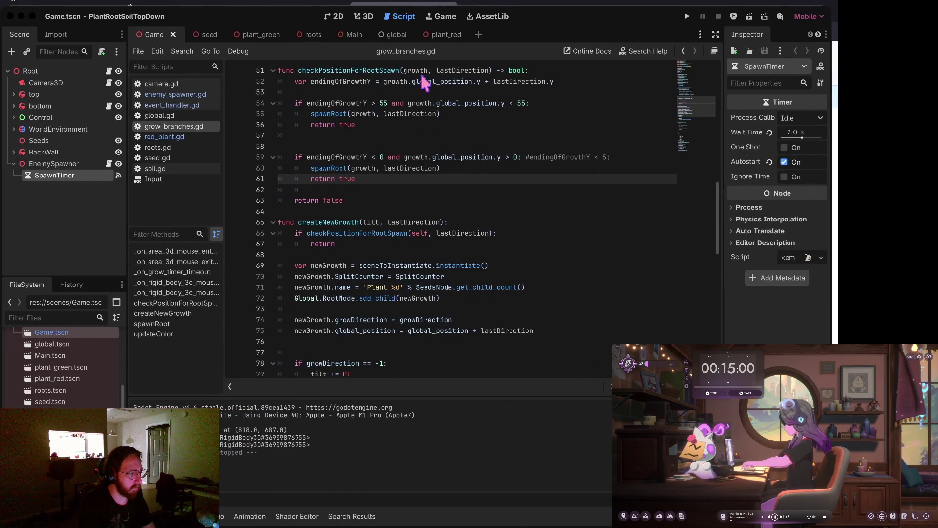
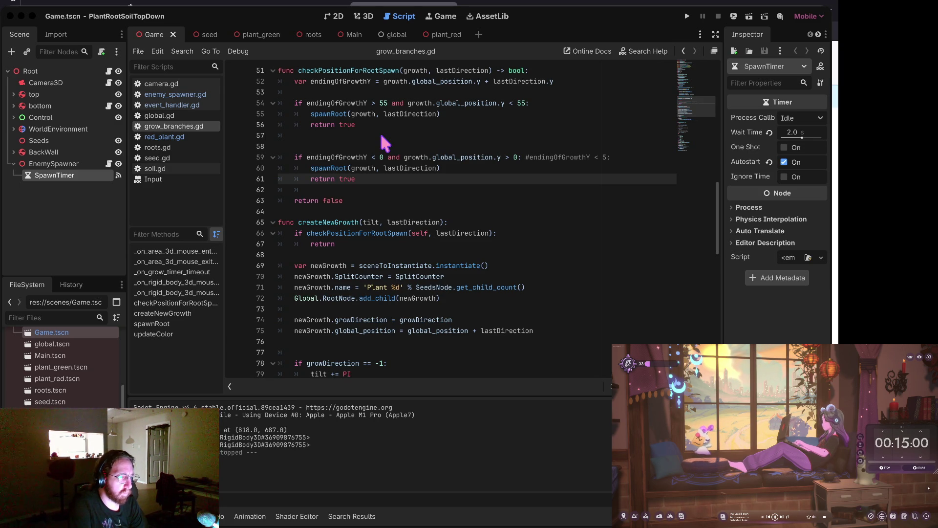
- Slide from the Godot editor to the browser space showing the twitcheventlistener GitHub repository
key("ctrl+Right")
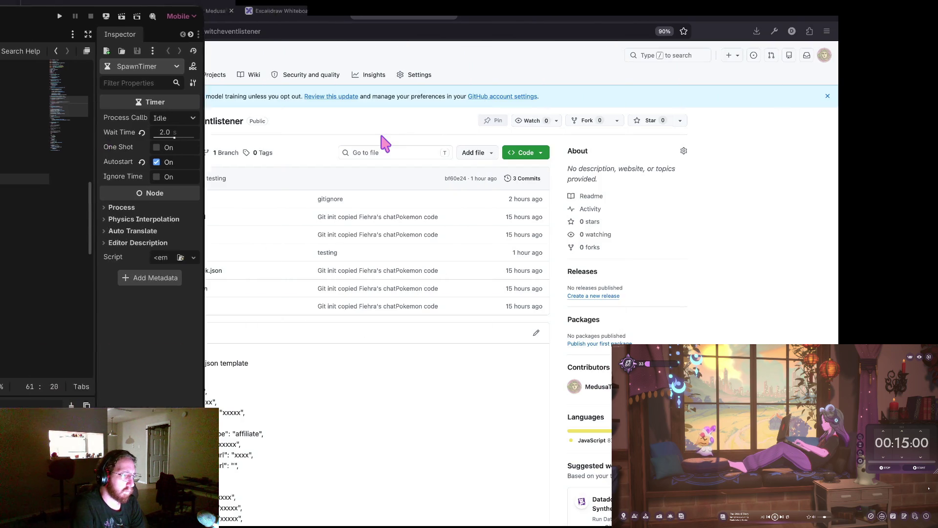